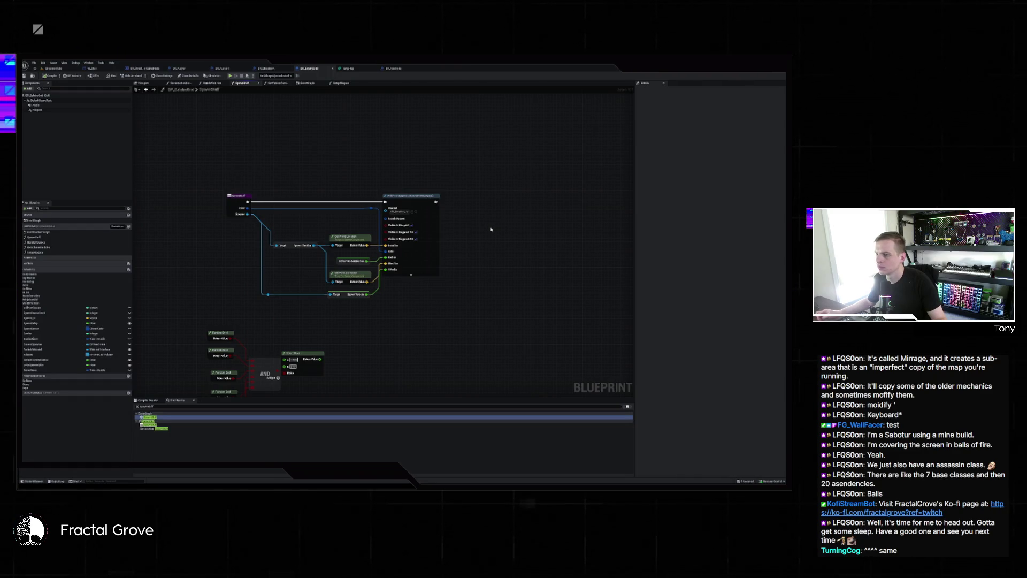
# In the EventGraph, add a LENGTH node on the found actors' Out Actors.
pyautogui.hotkey('alt', 'Left')
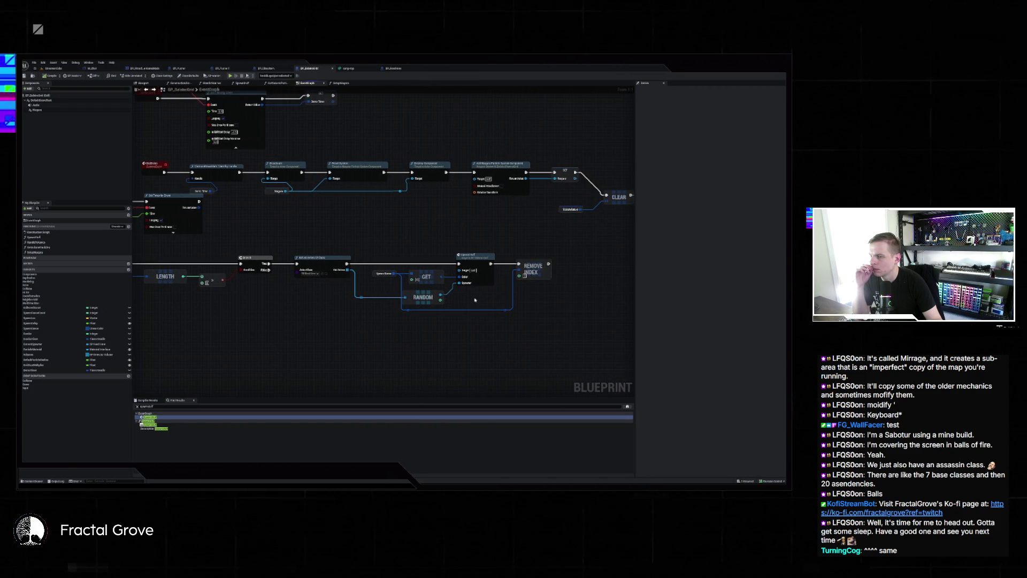
pyautogui.moveTo(339, 270); pyautogui.dragTo(391, 233)
pyautogui.write('length')
pyautogui.press('Return')
# Insert a Print String before the spawn, compile, and go back to the level.
pyautogui.moveTo(347, 263)
pyautogui.mouseDown()
pyautogui.moveTo(402, 212)
pyautogui.moveTo(415, 230)
pyautogui.moveTo(406, 223)
pyautogui.mouseUp()
pyautogui.write('print')
pyautogui.press('Return')
pyautogui.click(48, 76)
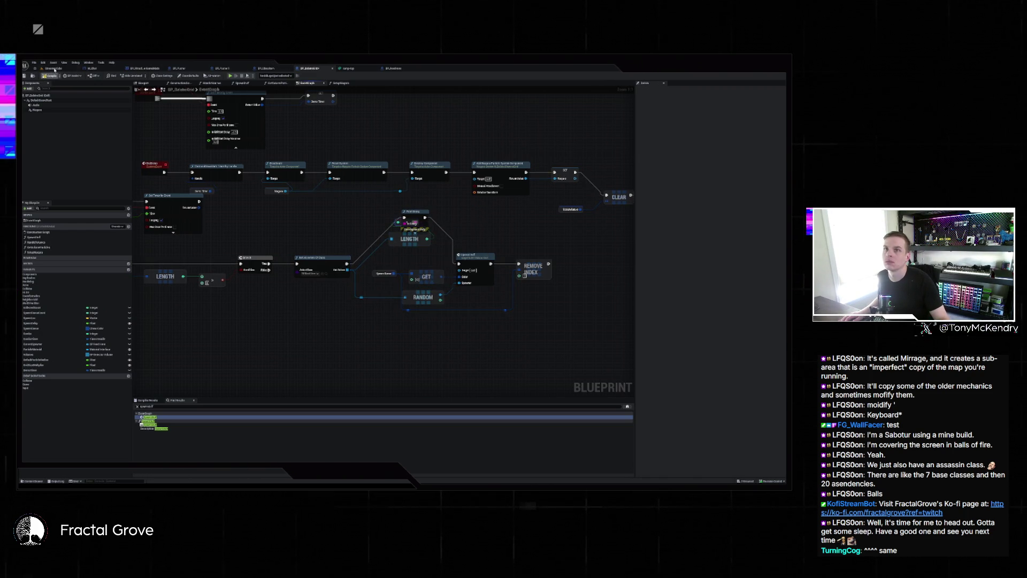
pyautogui.click(54, 69)
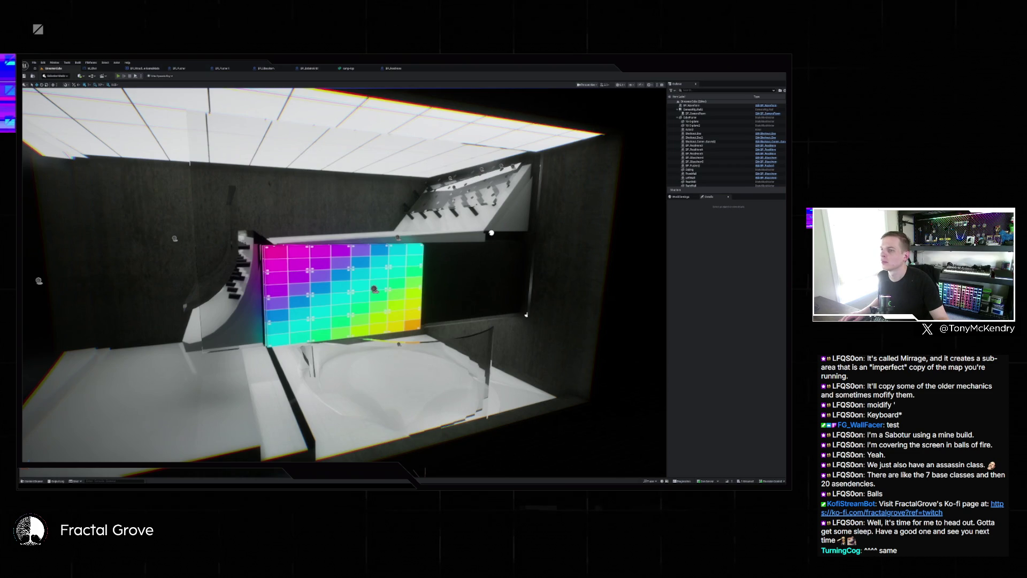
# Play the level to watch the waveform beside the colour grid, then stop it.
pyautogui.click(121, 78)
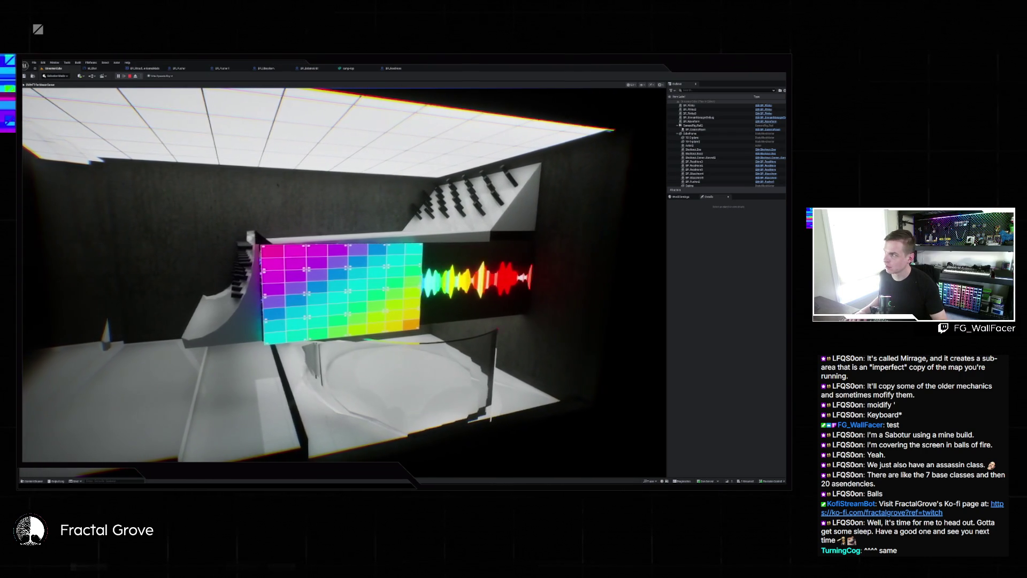
pyautogui.press('Escape')
# In the spawner blueprint, add a Print String after the Pressed event, before the For Loop.
pyautogui.click(317, 68)
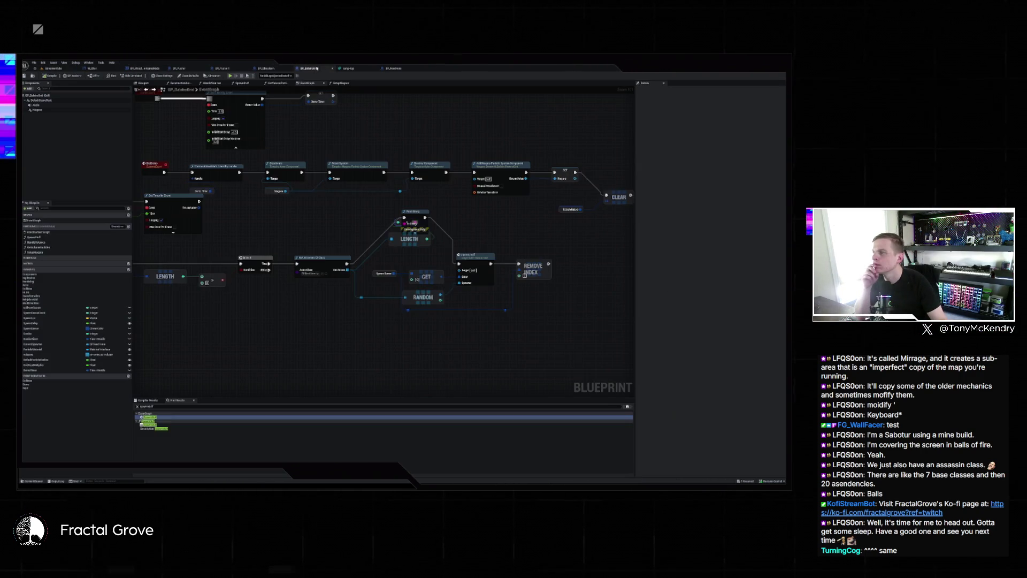
pyautogui.moveTo(476, 252)
pyautogui.mouseDown()
pyautogui.moveTo(506, 406)
pyautogui.moveTo(615, 444)
pyautogui.moveTo(563, 410)
pyautogui.mouseUp()
pyautogui.moveTo(434, 246)
pyautogui.mouseDown()
pyautogui.moveTo(470, 155)
pyautogui.moveTo(531, 247)
pyautogui.mouseUp()
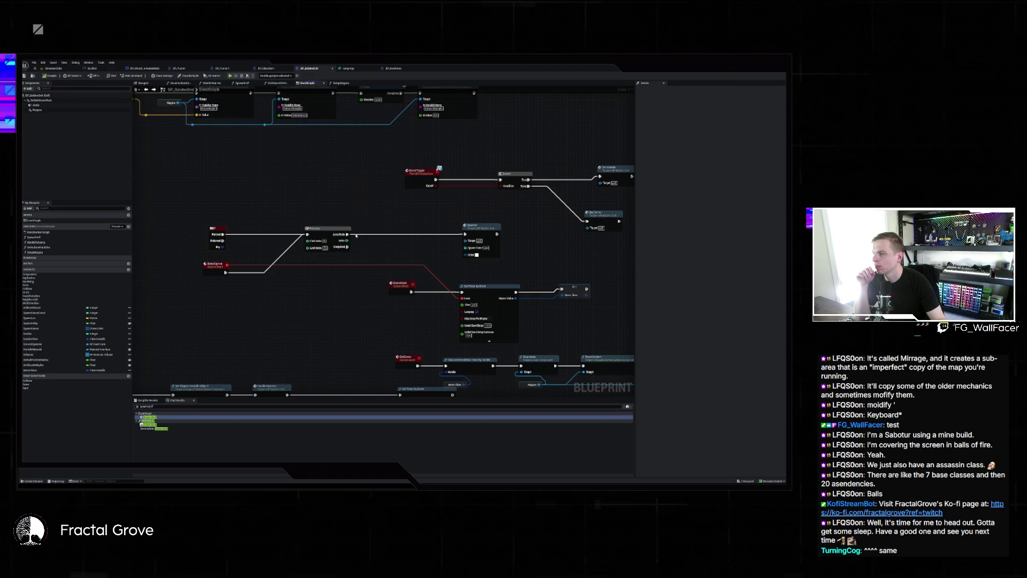
pyautogui.moveTo(223, 235); pyautogui.dragTo(248, 211)
pyautogui.write('print')
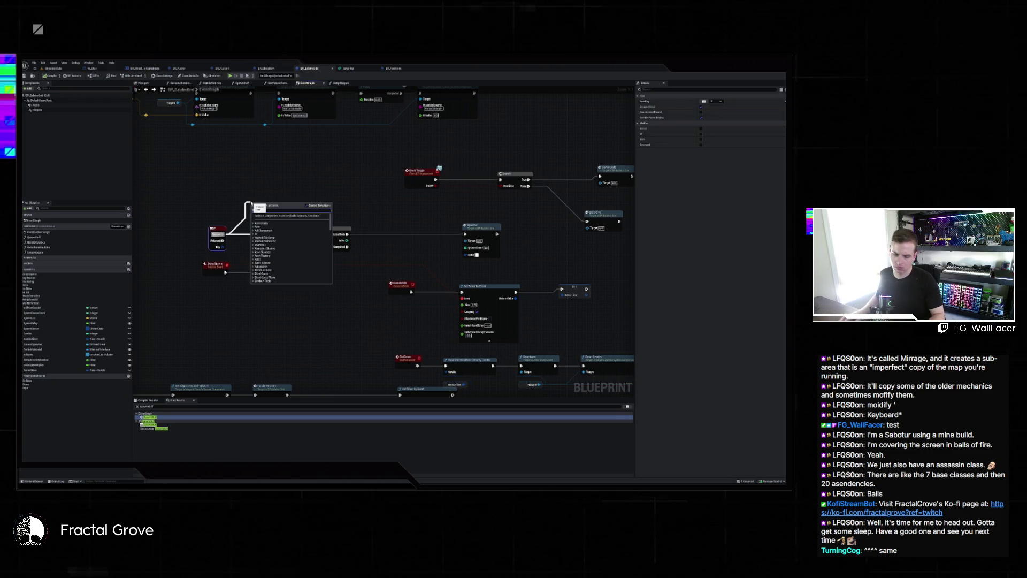
pyautogui.press('Return')
# Compile the blueprint and play the StreamerCube level.
pyautogui.click(50, 77)
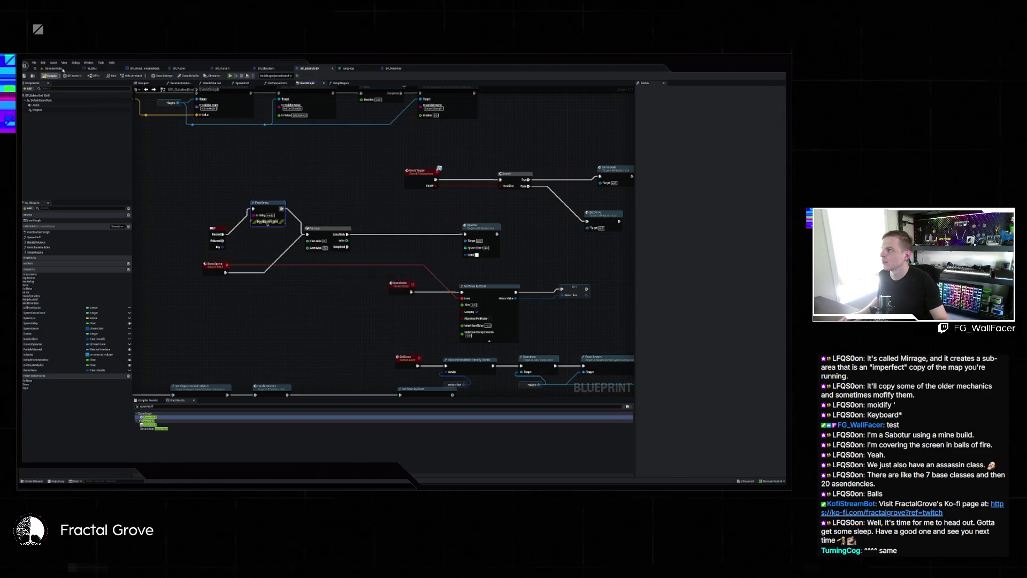
pyautogui.click(53, 68)
pyautogui.click(117, 76)
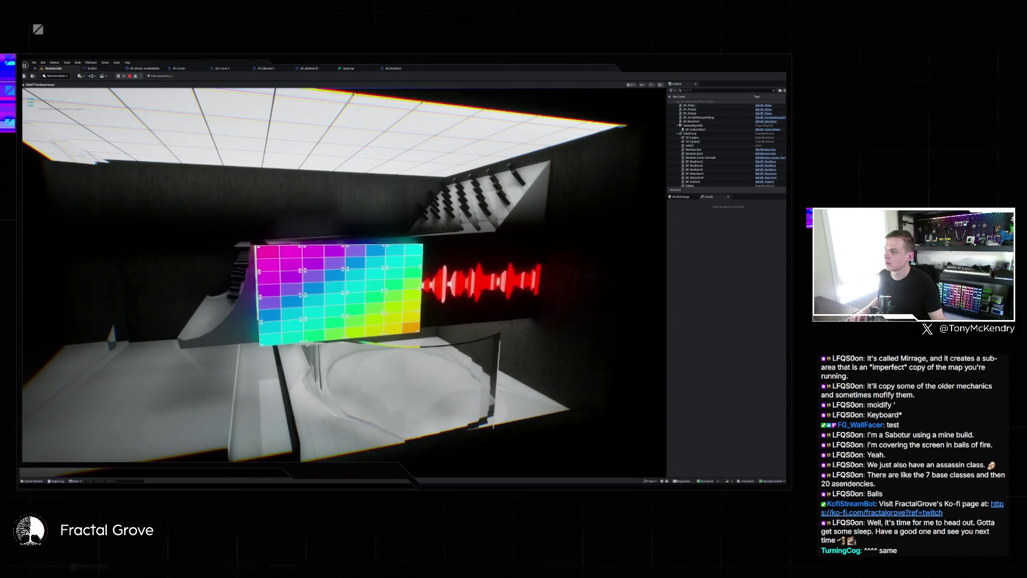
# Stop playing, select the pegged shelf above the colour grid, and reopen the blueprint graph.
pyautogui.press('Escape')
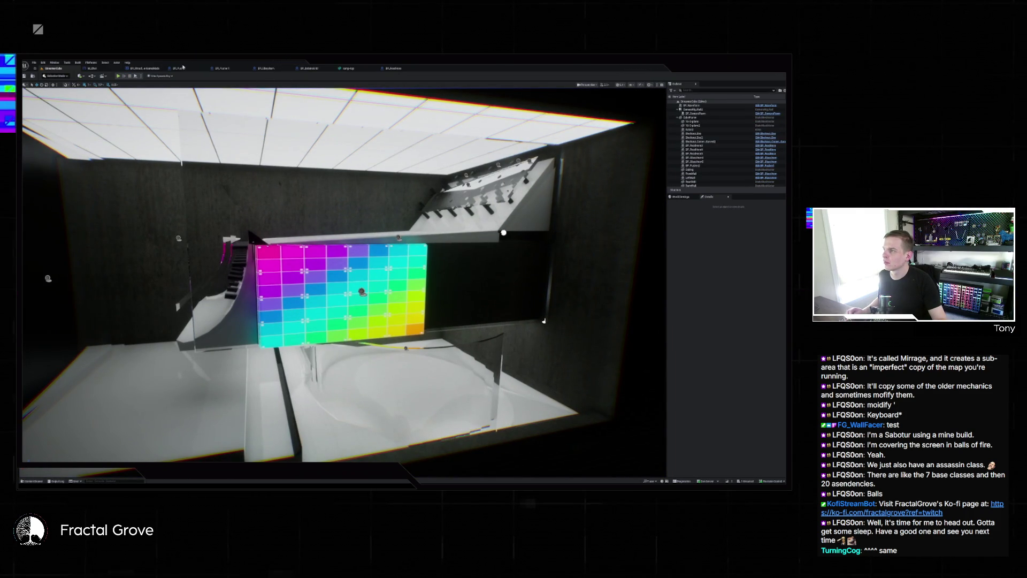
pyautogui.moveTo(391, 177); pyautogui.dragTo(391, 176)
pyautogui.click(322, 198)
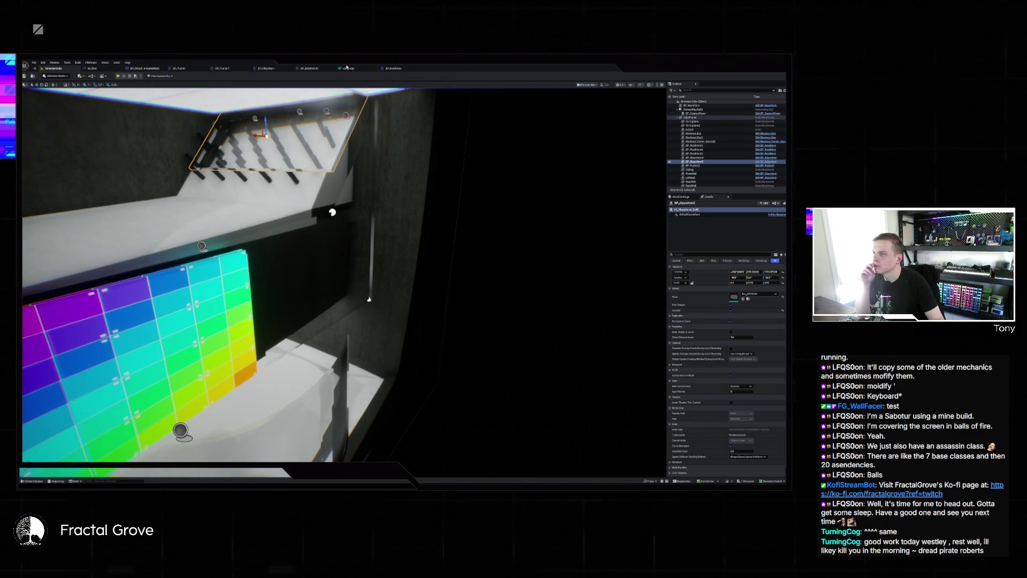
pyautogui.click(397, 69)
# In the other blueprint, move the LENGTH node up-left, clear of Find String.
pyautogui.click(312, 71)
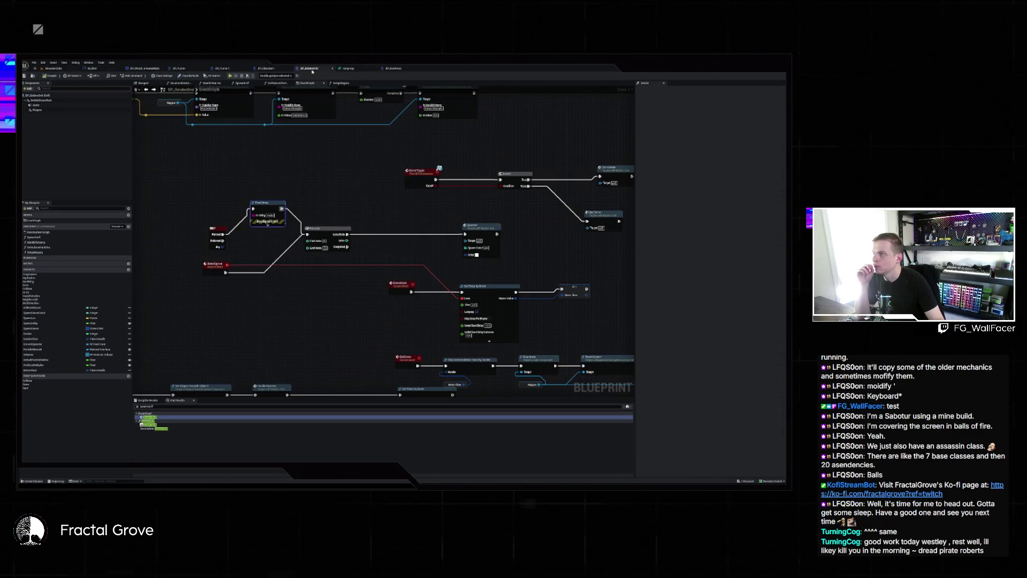
pyautogui.scroll(2, 492, 239)
pyautogui.moveTo(492, 239)
pyautogui.mouseDown()
pyautogui.moveTo(507, 225)
pyautogui.moveTo(393, 193)
pyautogui.mouseUp()
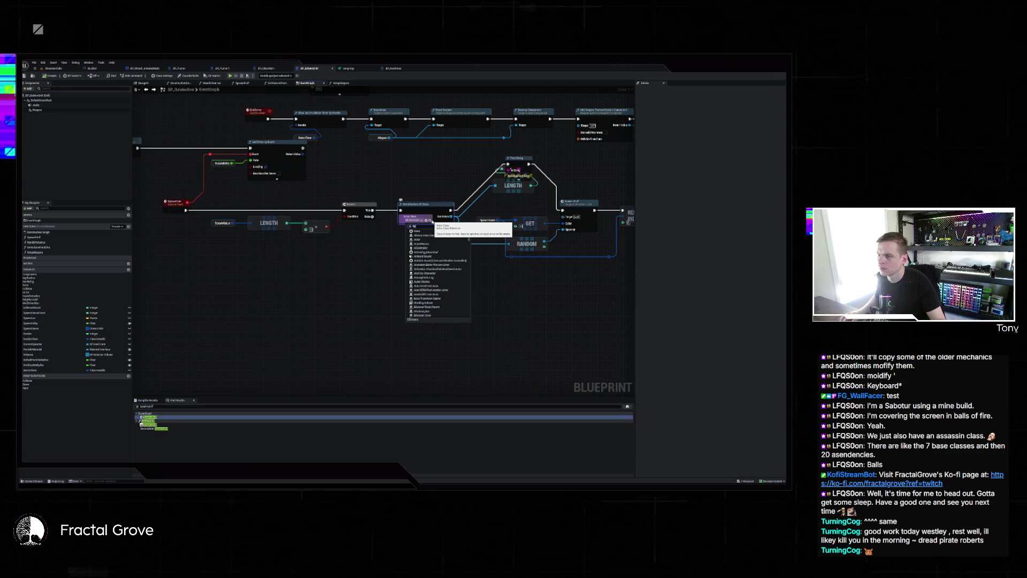
pyautogui.write('spawn')
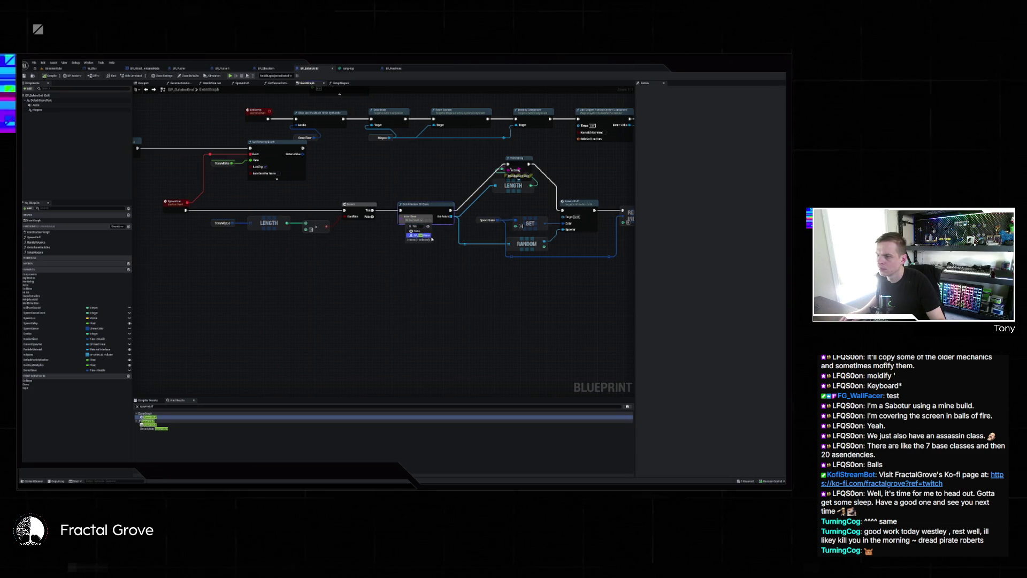
pyautogui.moveTo(459, 195); pyautogui.dragTo(388, 177)
# Review the rest of the spawner graph, then show the level's World Settings.
pyautogui.moveTo(374, 240); pyautogui.dragTo(525, 258)
pyautogui.moveTo(352, 223); pyautogui.dragTo(585, 233)
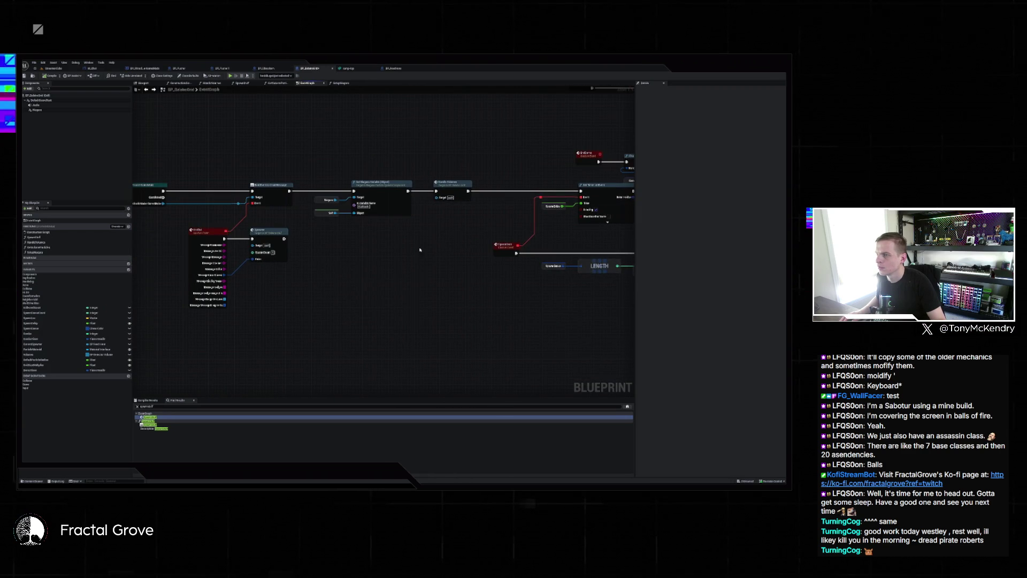
pyautogui.moveTo(426, 249); pyautogui.dragTo(632, 240)
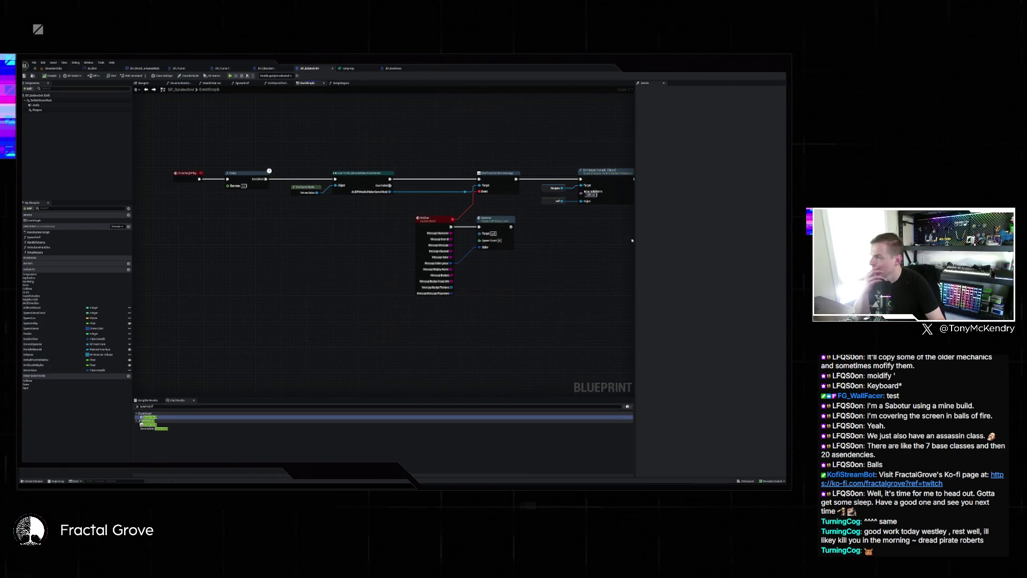
pyautogui.moveTo(571, 254)
pyautogui.mouseDown()
pyautogui.moveTo(302, 261)
pyautogui.moveTo(431, 268)
pyautogui.mouseUp()
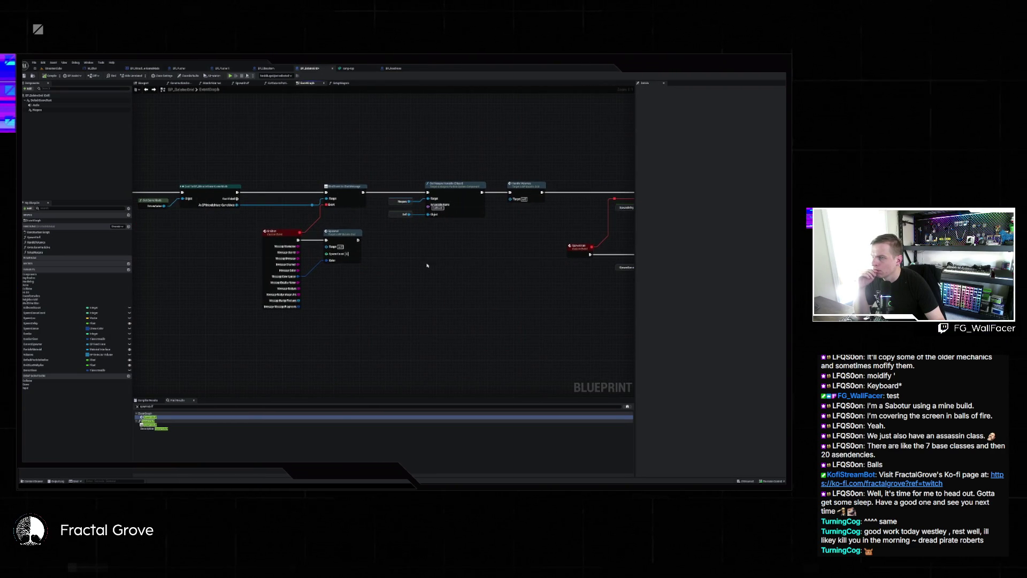
pyautogui.scroll(-2, 427, 265)
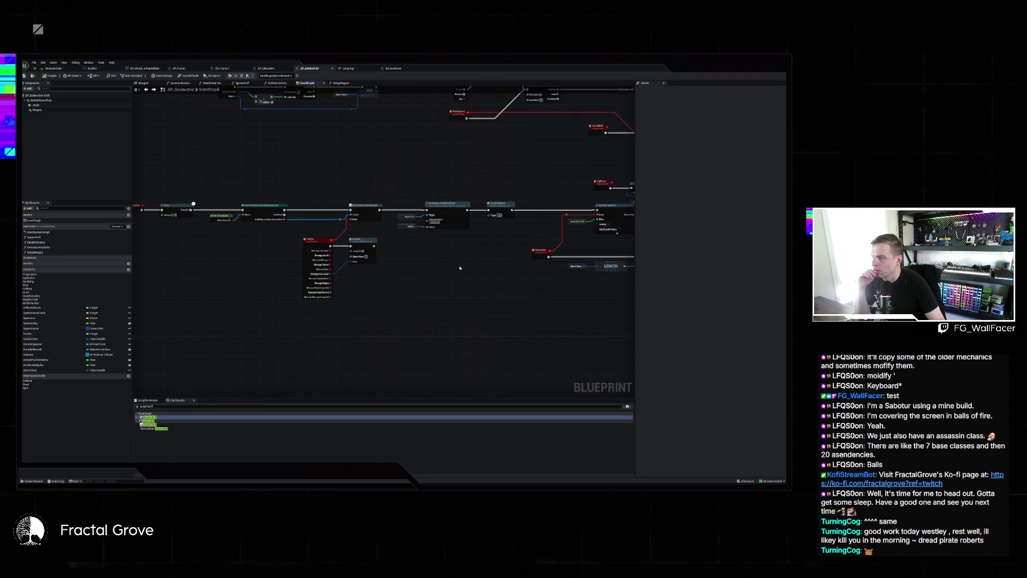
pyautogui.scroll(-1, 460, 268)
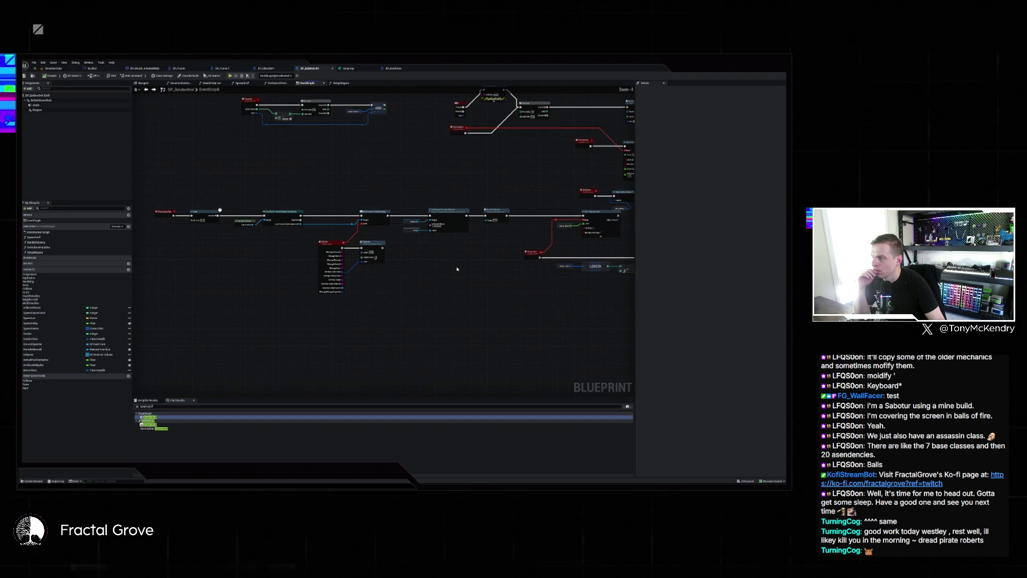
pyautogui.scroll(3, 293, 215)
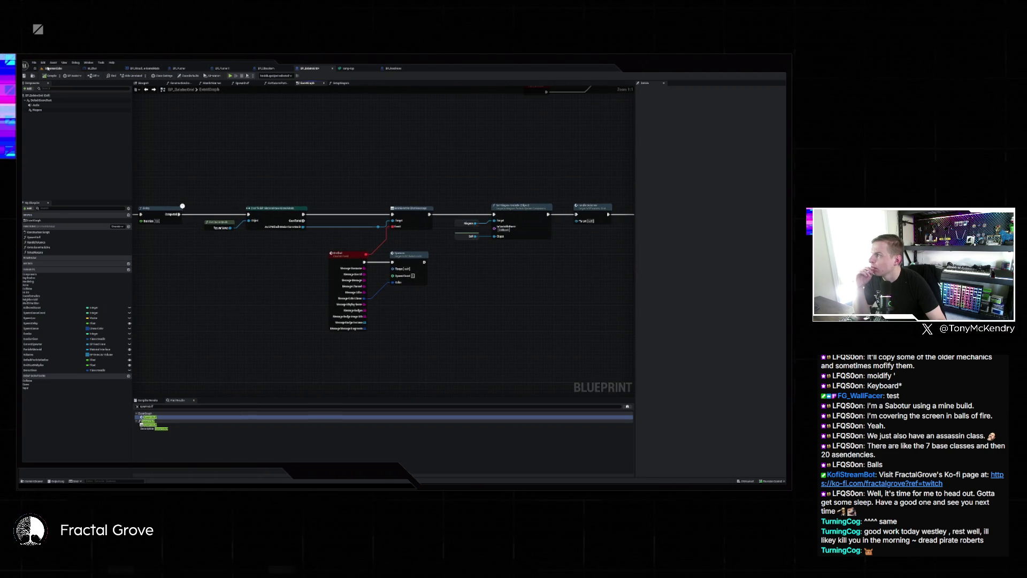
pyautogui.click(53, 68)
pyautogui.click(677, 197)
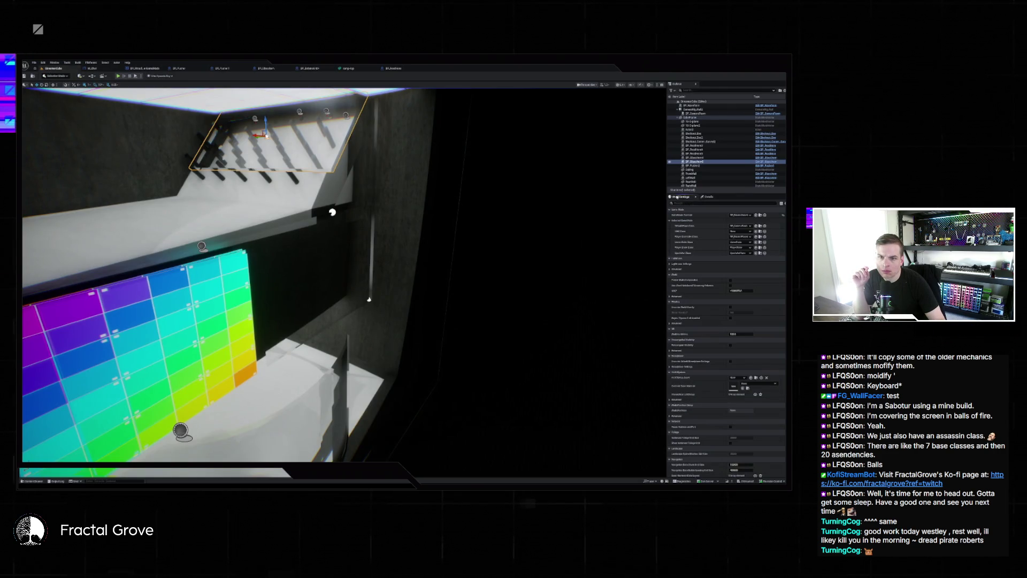
# Choose a GameMode Override class in World Settings and play the level with Alt+P.
pyautogui.click(742, 215)
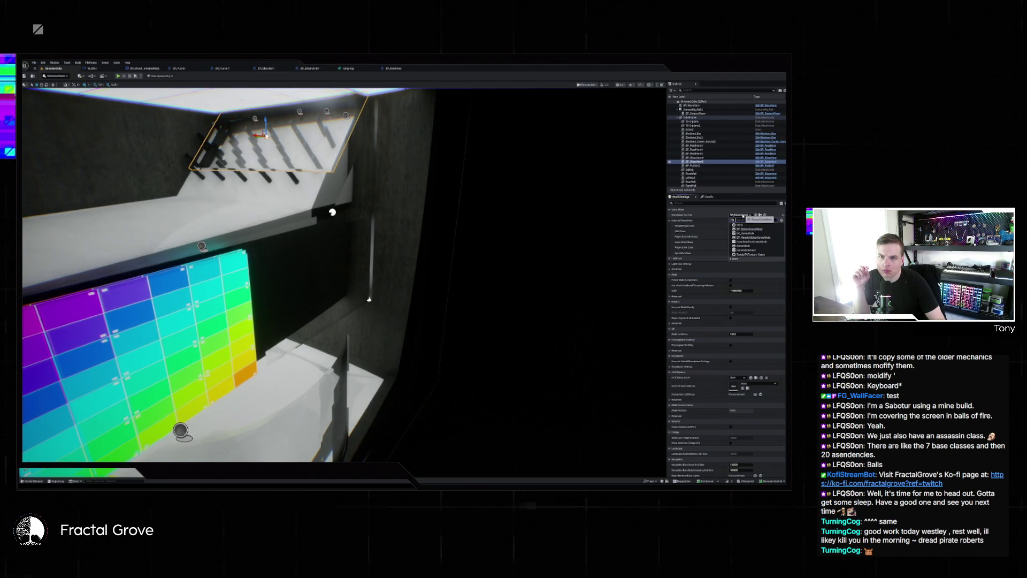
pyautogui.click(756, 241)
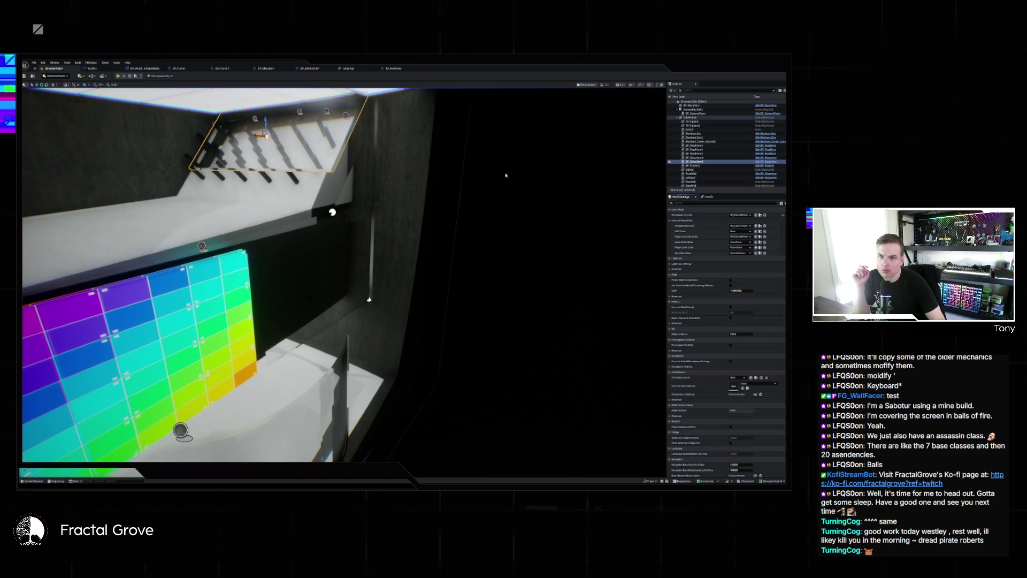
pyautogui.hotkey('alt', 'p')
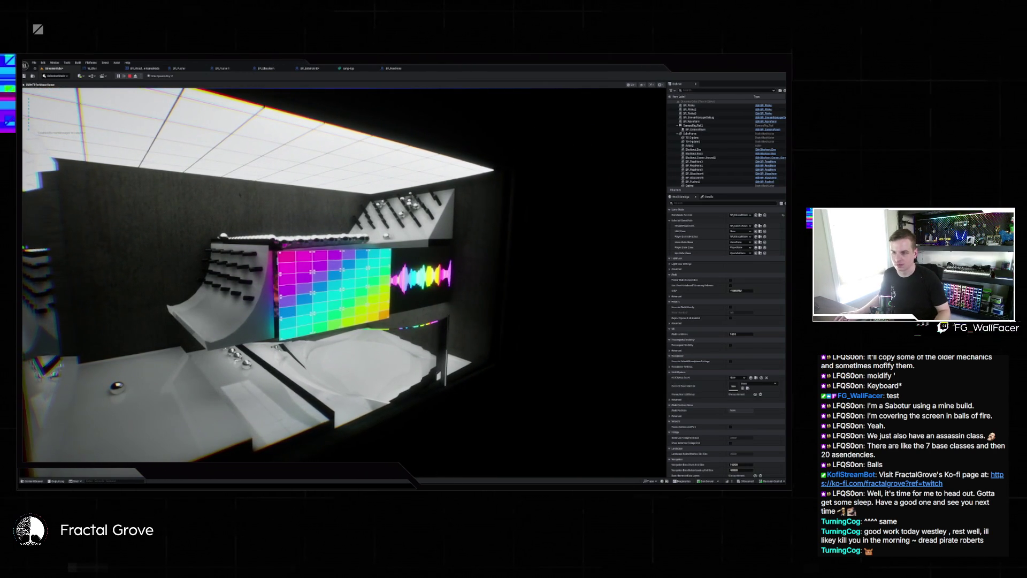
# Make the game view fullscreen and swing it toward the tree emblem ramp.
pyautogui.press('F11')
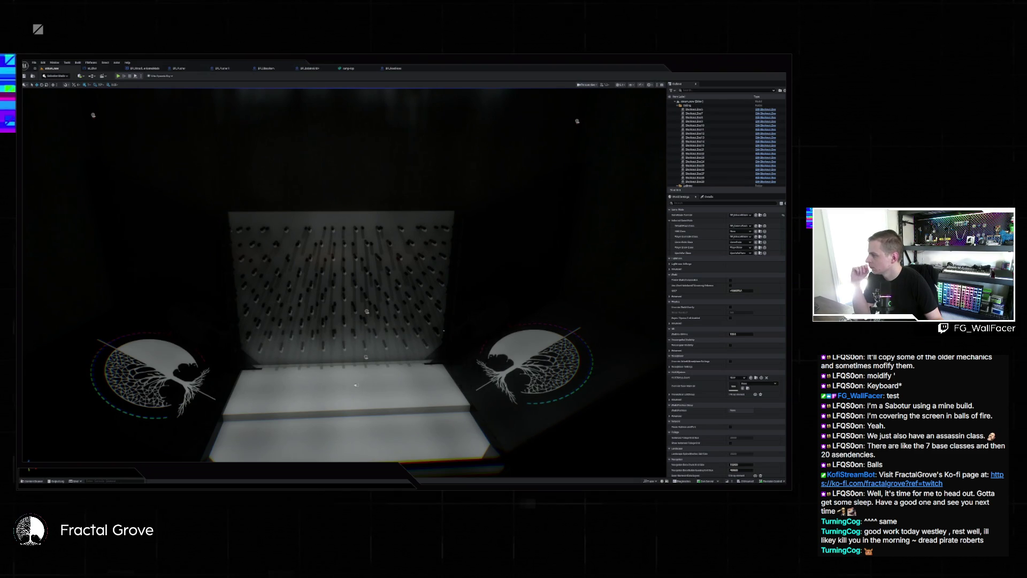
pyautogui.moveTo(342, 267)
pyautogui.mouseDown()
pyautogui.moveTo(374, 278)
pyautogui.moveTo(310, 278)
pyautogui.moveTo(195, 210)
pyautogui.mouseUp()
# Turn the camera inside the room to look up at the lit ceiling grid.
pyautogui.moveTo(277, 239); pyautogui.dragTo(271, 239)
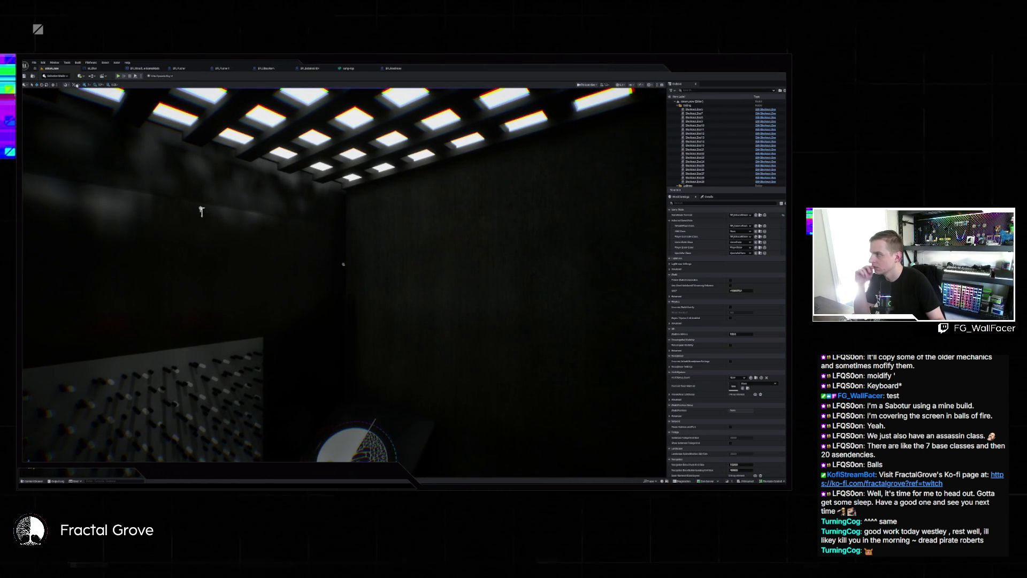
pyautogui.click(34, 63)
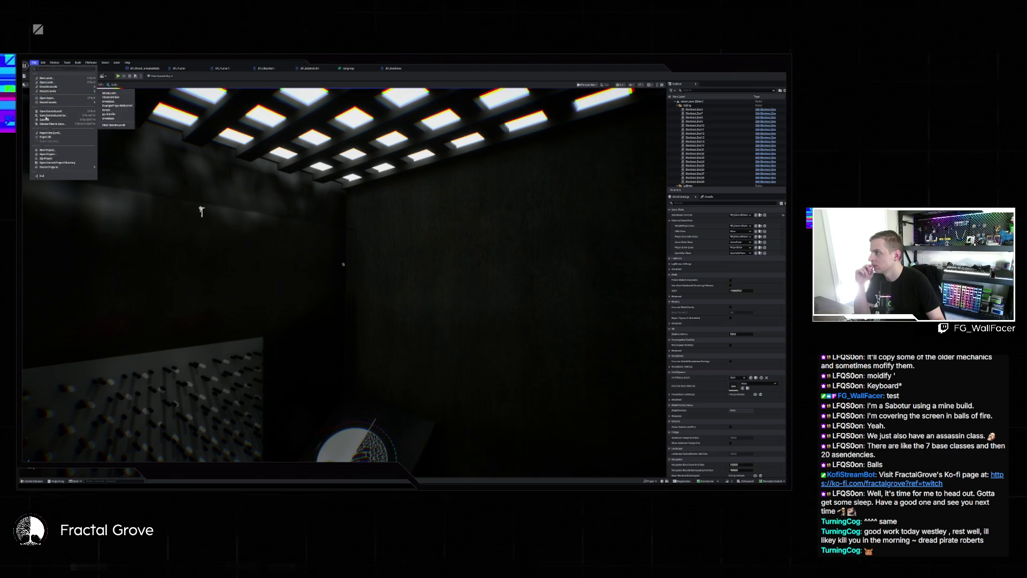
pyautogui.click(54, 117)
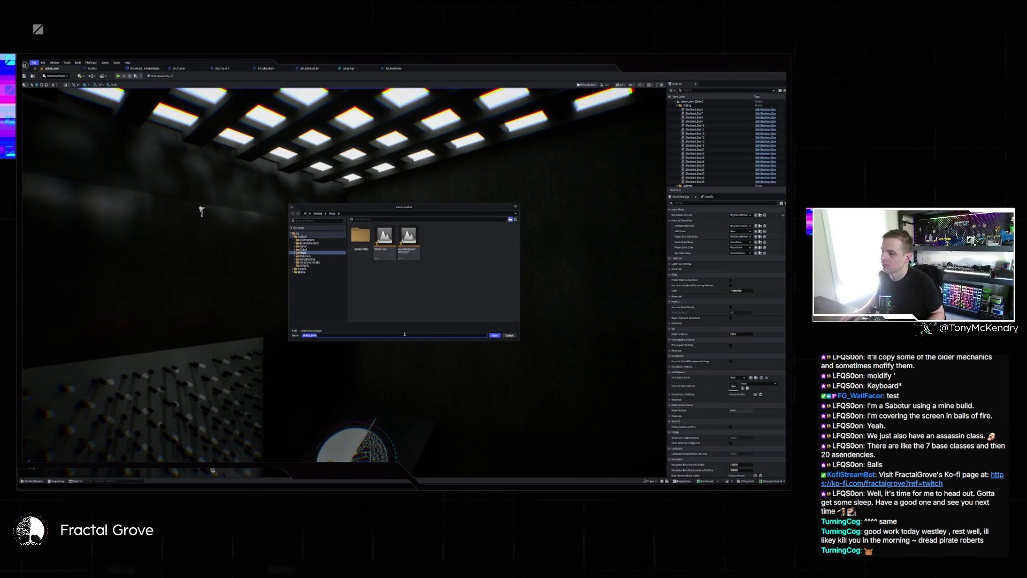
pyautogui.press('Return')
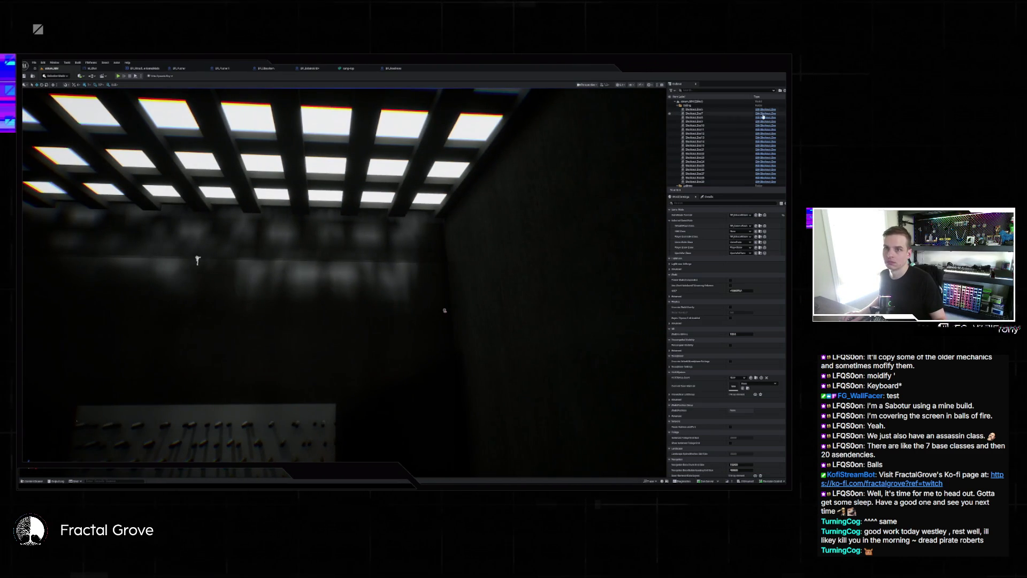
pyautogui.click(690, 105)
# Delete the Ceiling folder's light grid, then select a wall and check its details.
pyautogui.keyDown('shift'); pyautogui.click(704, 180); pyautogui.keyUp('shift')
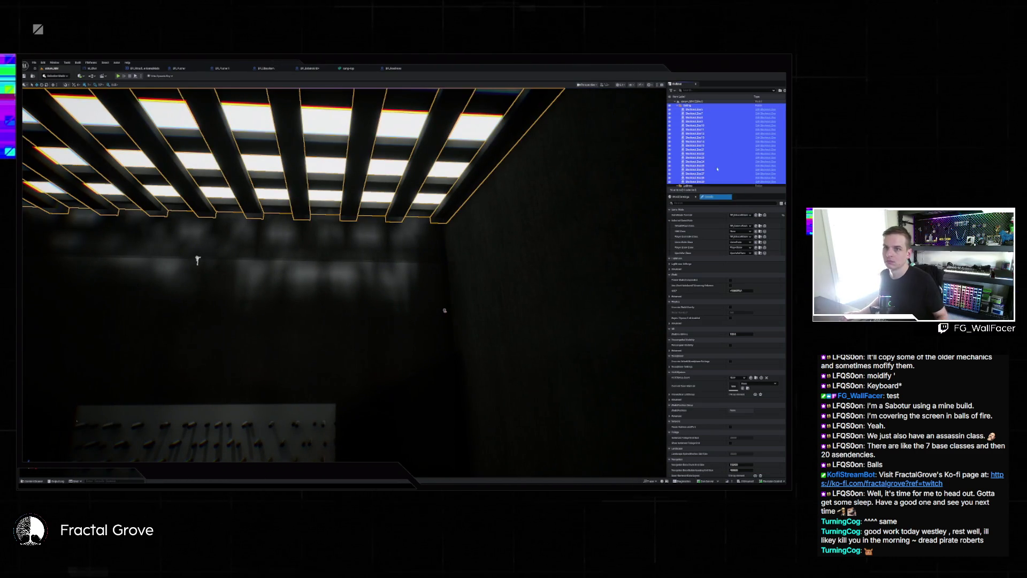
pyautogui.press('Delete')
pyautogui.click(692, 145)
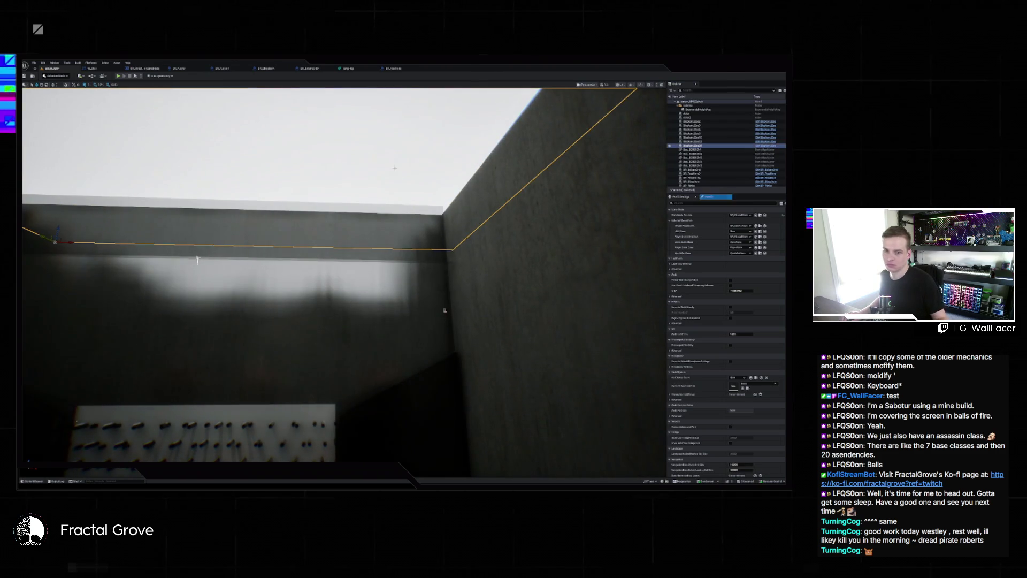
pyautogui.click(707, 196)
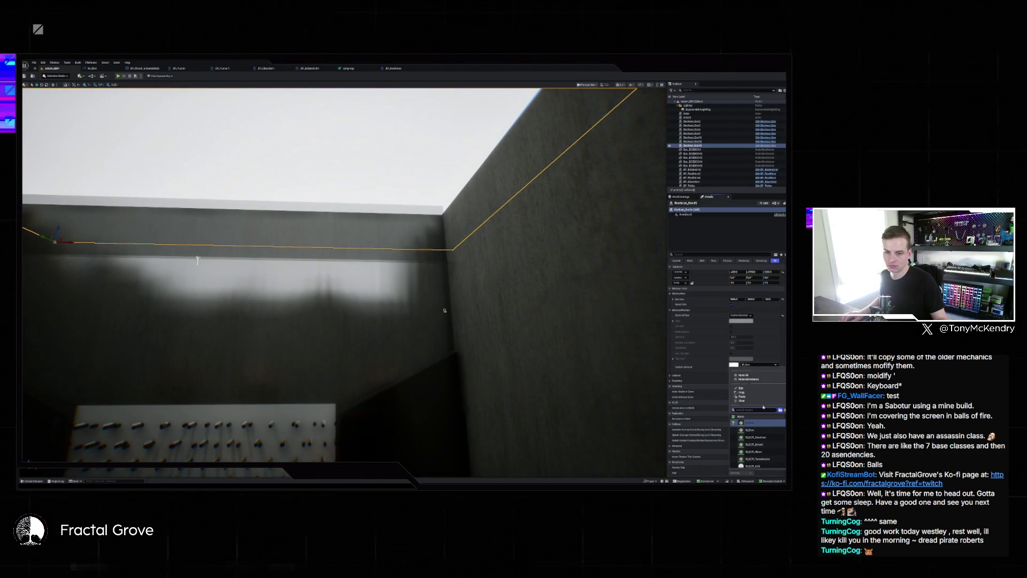
pyautogui.moveTo(198, 259)
pyautogui.mouseDown()
pyautogui.moveTo(653, 186)
pyautogui.moveTo(308, 109)
pyautogui.moveTo(367, 271)
pyautogui.moveTo(394, 222)
pyautogui.moveTo(312, 167)
pyautogui.moveTo(398, 151)
pyautogui.mouseUp()
pyautogui.click(401, 235)
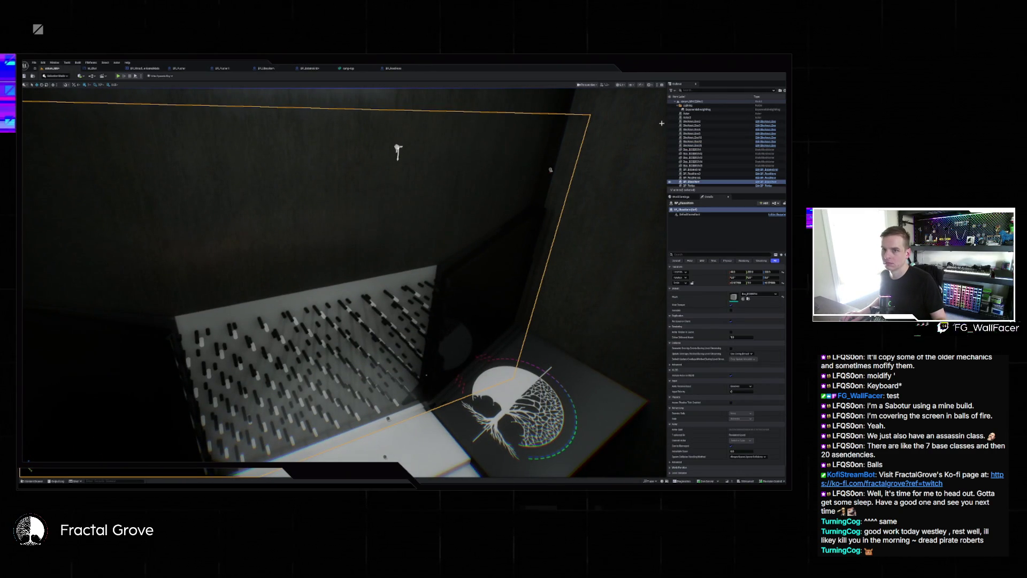
pyautogui.click(658, 364)
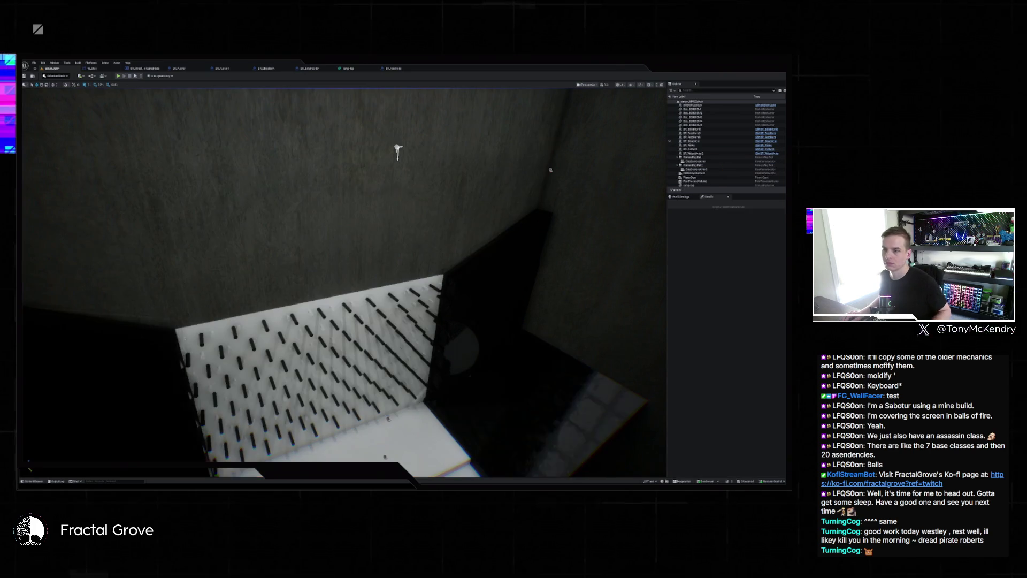
pyautogui.moveTo(374, 268)
pyautogui.mouseDown()
pyautogui.moveTo(364, 246)
pyautogui.moveTo(326, 284)
pyautogui.moveTo(300, 289)
pyautogui.moveTo(337, 278)
pyautogui.moveTo(366, 349)
pyautogui.mouseUp()
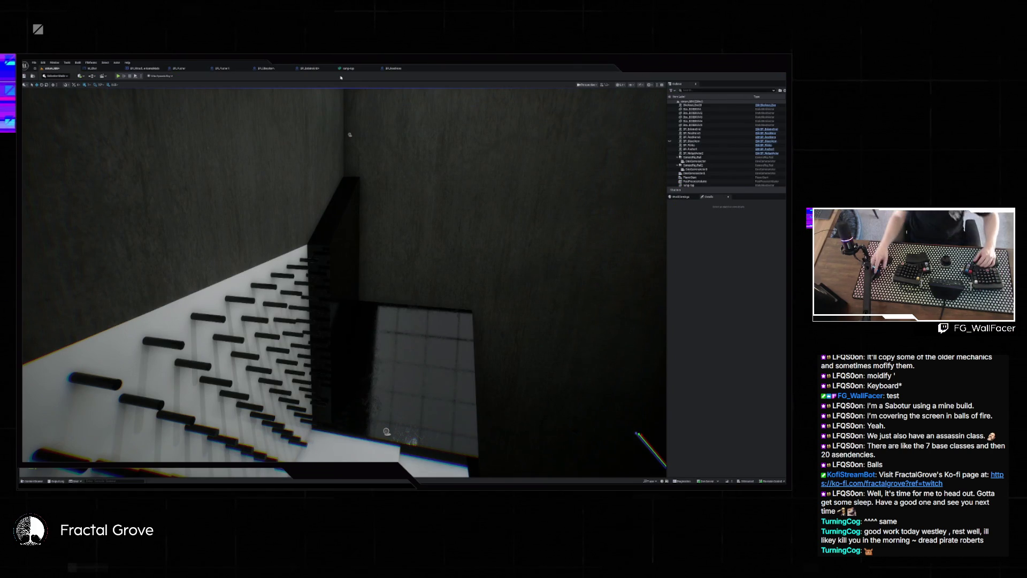
# Select the white pegboard wall and rotate it to a new angle.
pyautogui.moveTo(435, 257)
pyautogui.mouseDown()
pyautogui.moveTo(321, 278)
pyautogui.moveTo(364, 270)
pyautogui.mouseUp()
pyautogui.moveTo(375, 268); pyautogui.dragTo(440, 257)
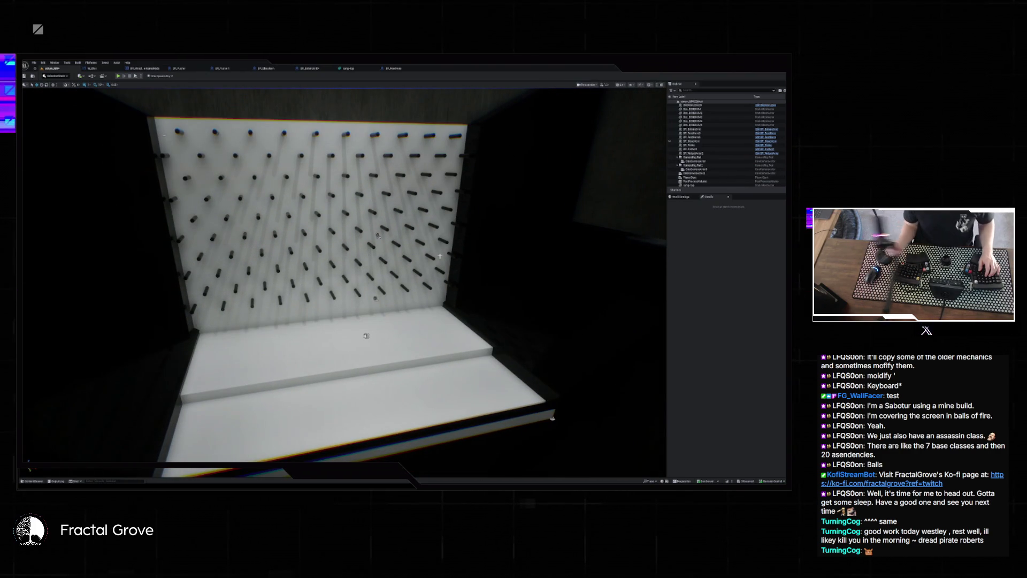
pyautogui.moveTo(309, 255); pyautogui.dragTo(252, 270)
pyautogui.click(251, 270)
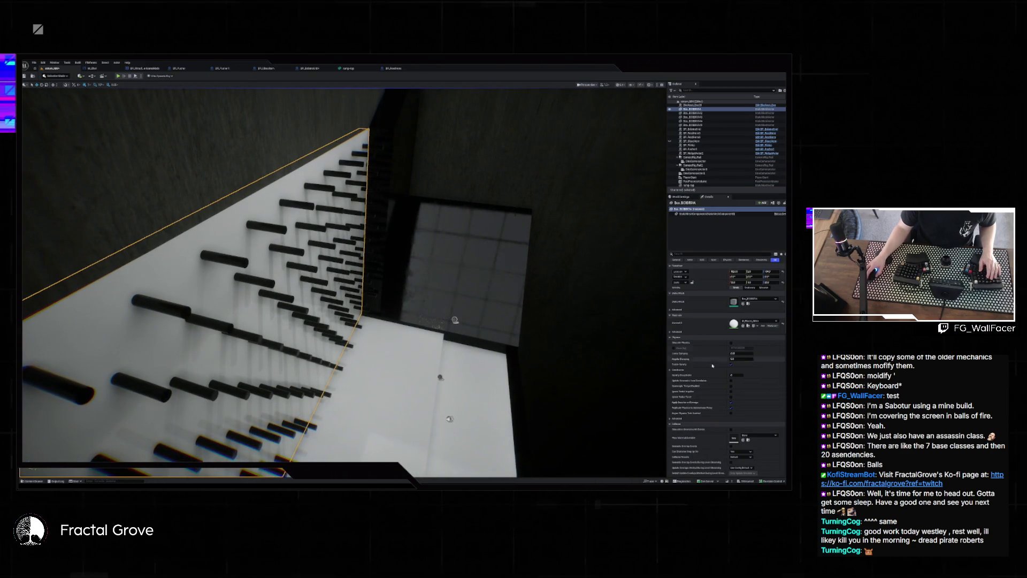
pyautogui.rightClick(754, 287)
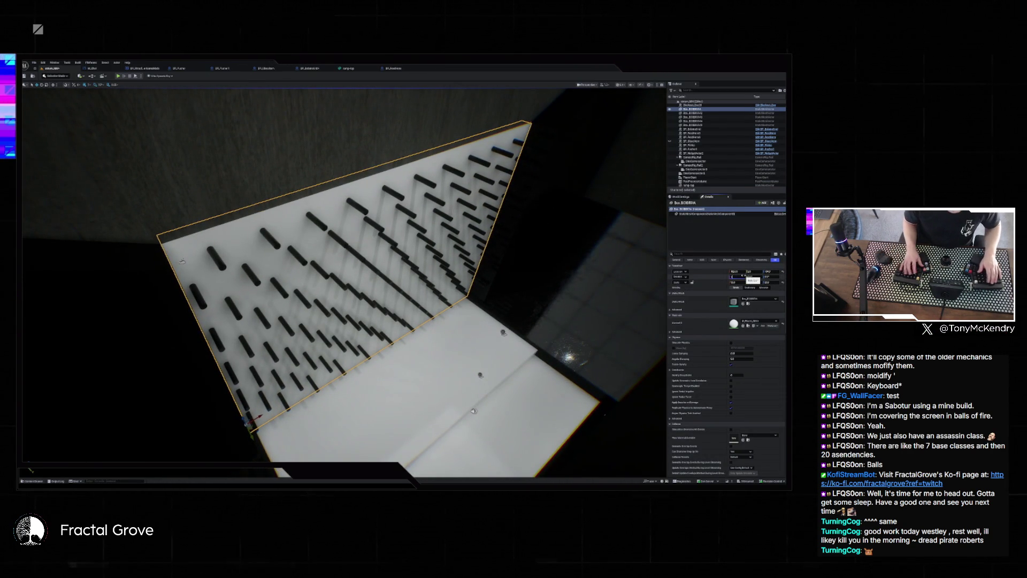
pyautogui.moveTo(743, 277); pyautogui.dragTo(746, 277)
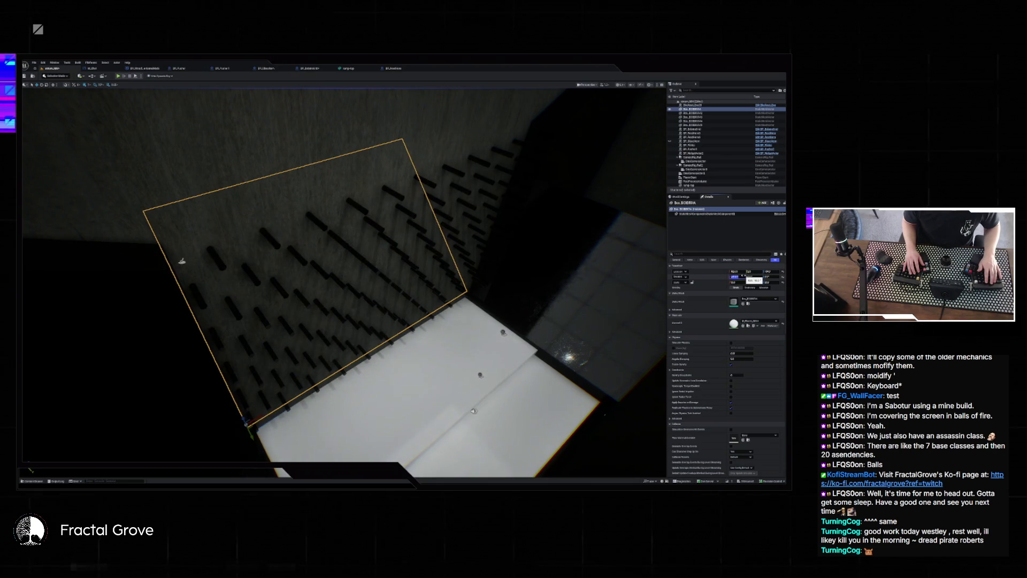
# Select and frame the large blockout box, then select the grid of pegs.
pyautogui.click(498, 163)
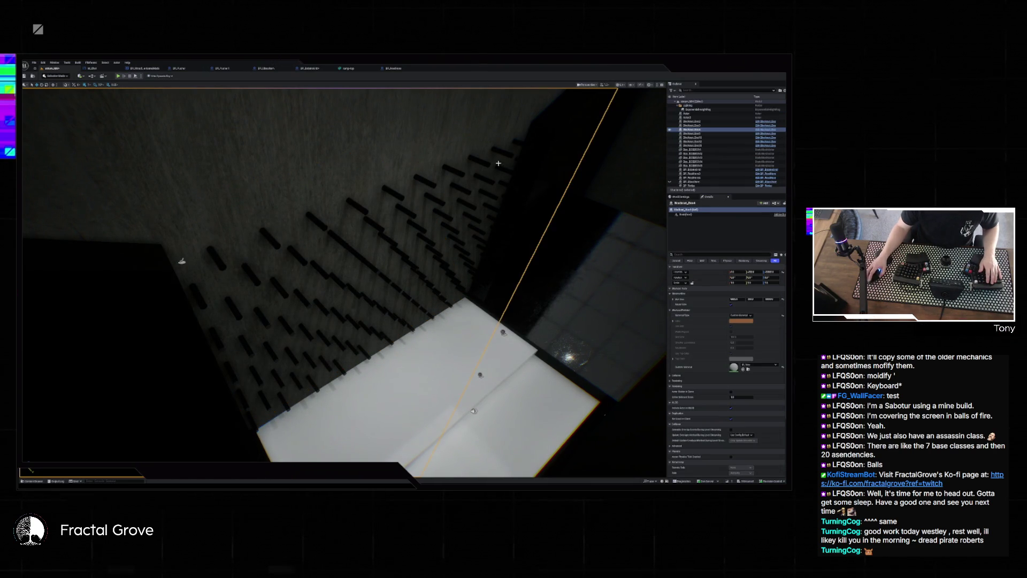
pyautogui.doubleClick(670, 131)
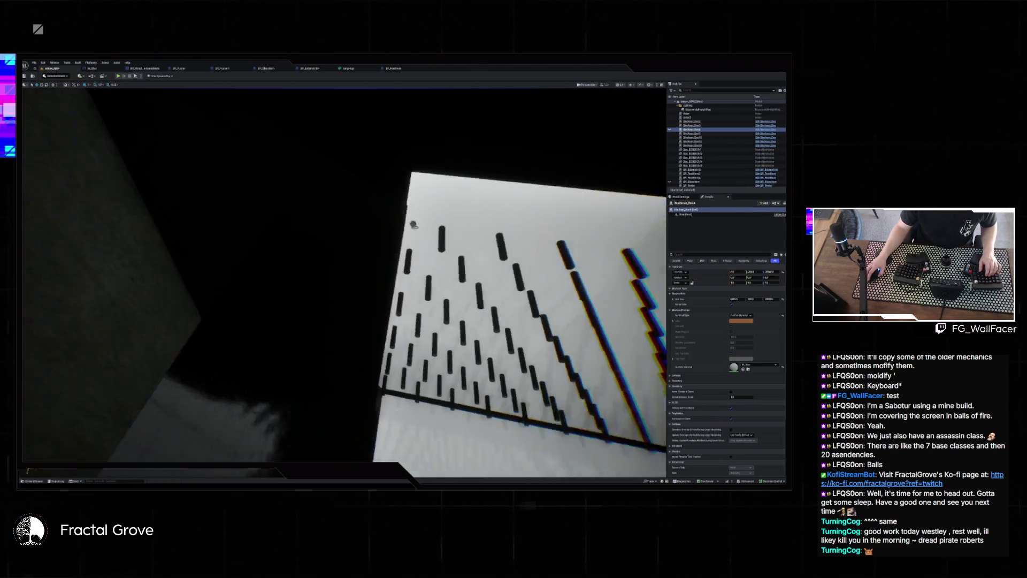
pyautogui.moveTo(342, 278); pyautogui.dragTo(342, 278)
pyautogui.click(388, 261)
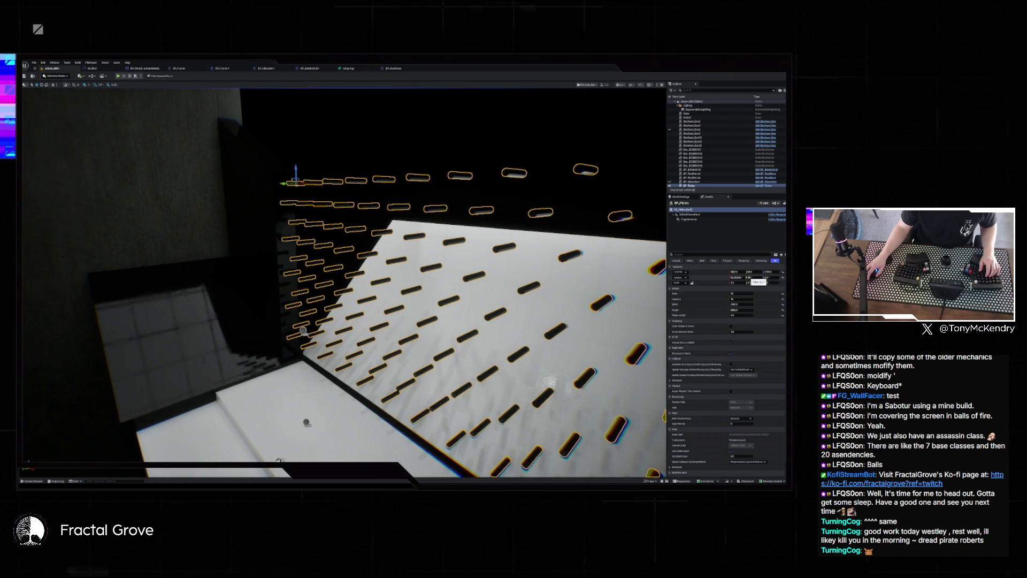
# Set the peg grid's Rotation to 90 so the pegs stand upright.
pyautogui.click(734, 277)
pyautogui.write('90')
pyautogui.press('Return')
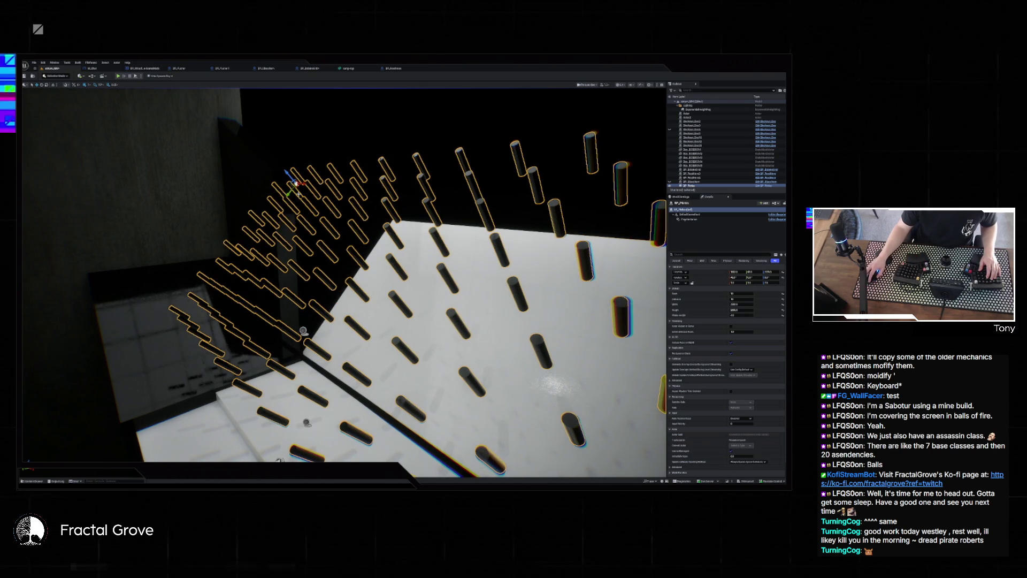
# Drag the peg grid into place over the white board and select a tall side wall.
pyautogui.moveTo(293, 183); pyautogui.dragTo(366, 267)
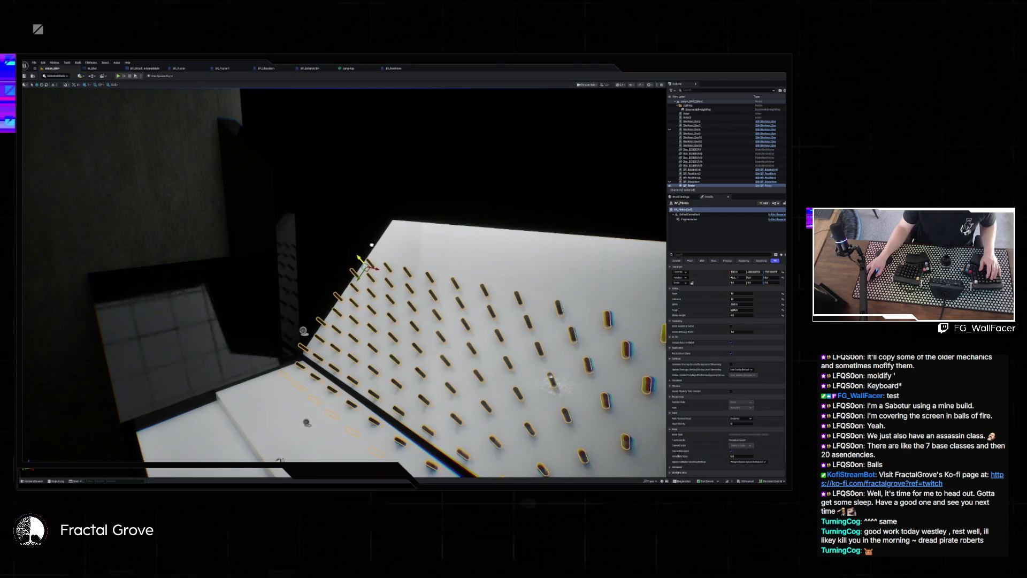
pyautogui.moveTo(364, 264)
pyautogui.mouseDown()
pyautogui.moveTo(387, 230)
pyautogui.moveTo(320, 268)
pyautogui.moveTo(369, 265)
pyautogui.mouseUp()
pyautogui.moveTo(530, 292)
pyautogui.mouseDown()
pyautogui.moveTo(540, 294)
pyautogui.moveTo(468, 324)
pyautogui.mouseUp()
pyautogui.click(540, 294)
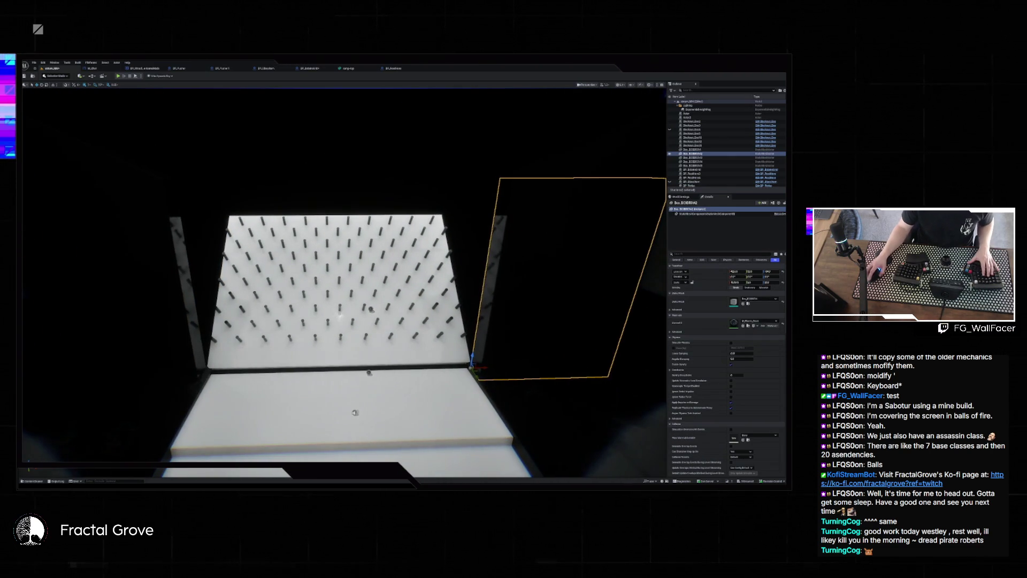
# Add the left side wall to the selection and set both walls' Rotation X to 45.
pyautogui.keyDown('ctrl'); pyautogui.click(123, 273); pyautogui.keyUp('ctrl')
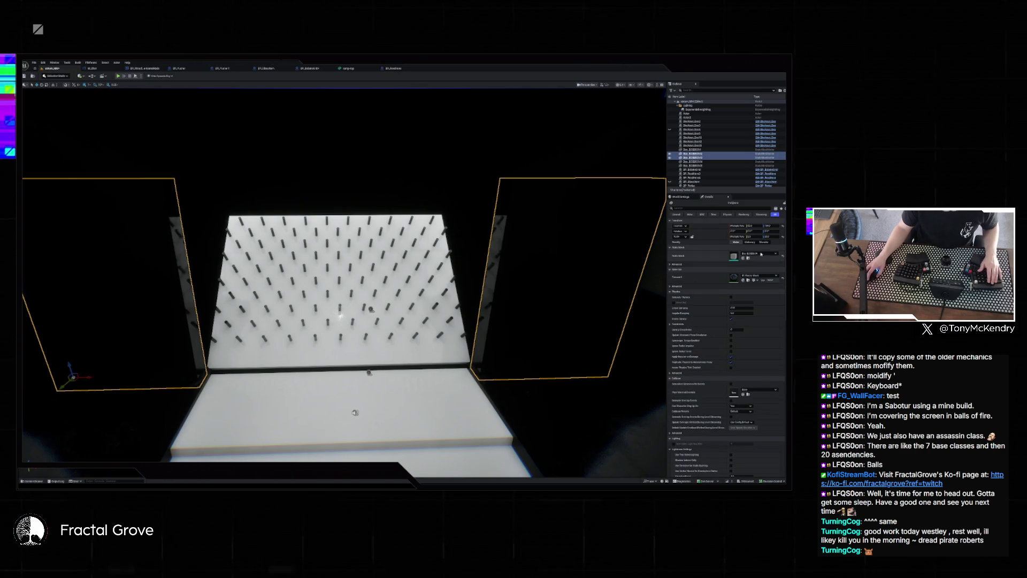
pyautogui.click(740, 231)
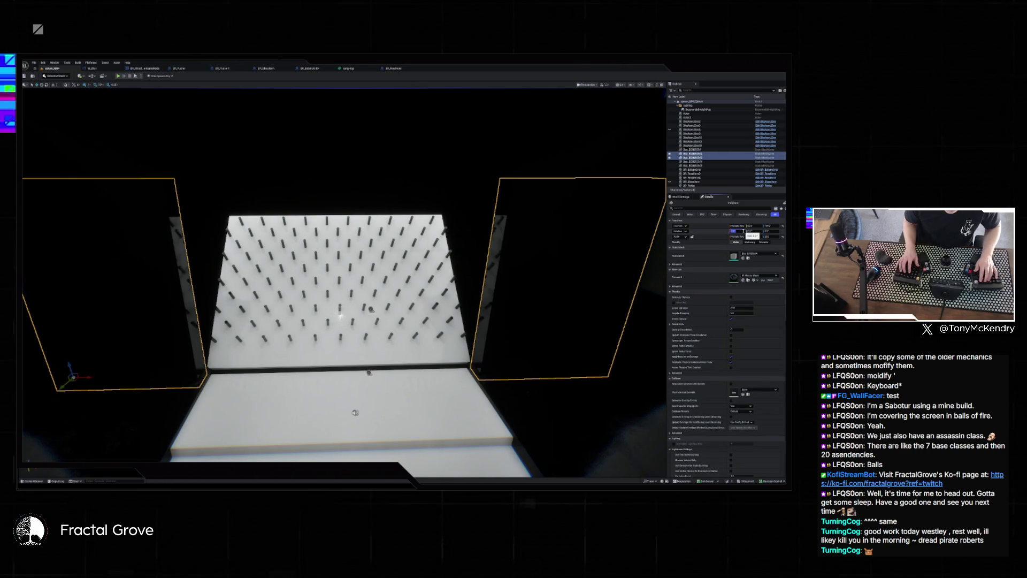
pyautogui.write('45')
pyautogui.press('Return')
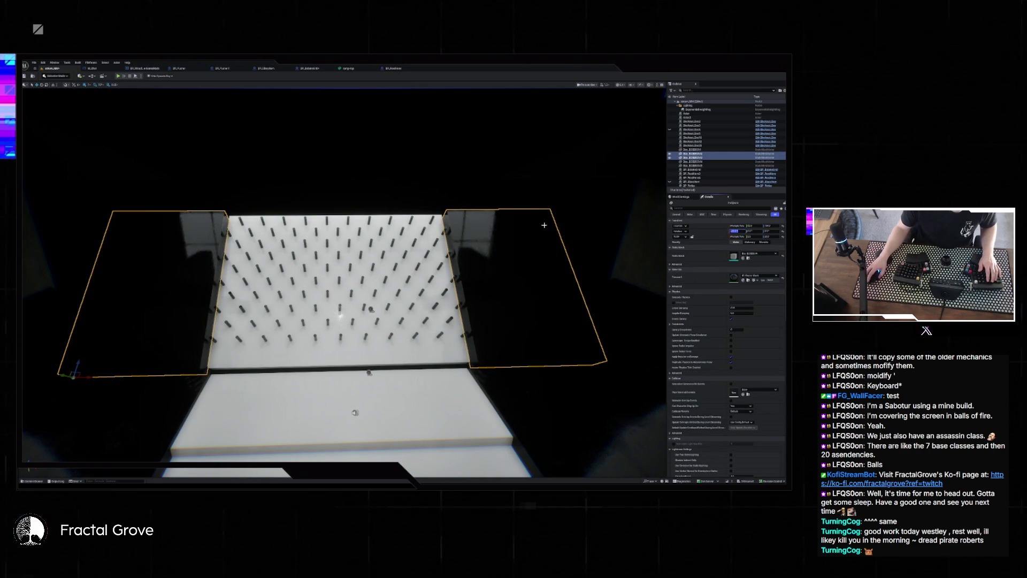
# Bring the other editor window showing the coin-counter level to the front.
pyautogui.moveTo(456, 244); pyautogui.dragTo(527, 133)
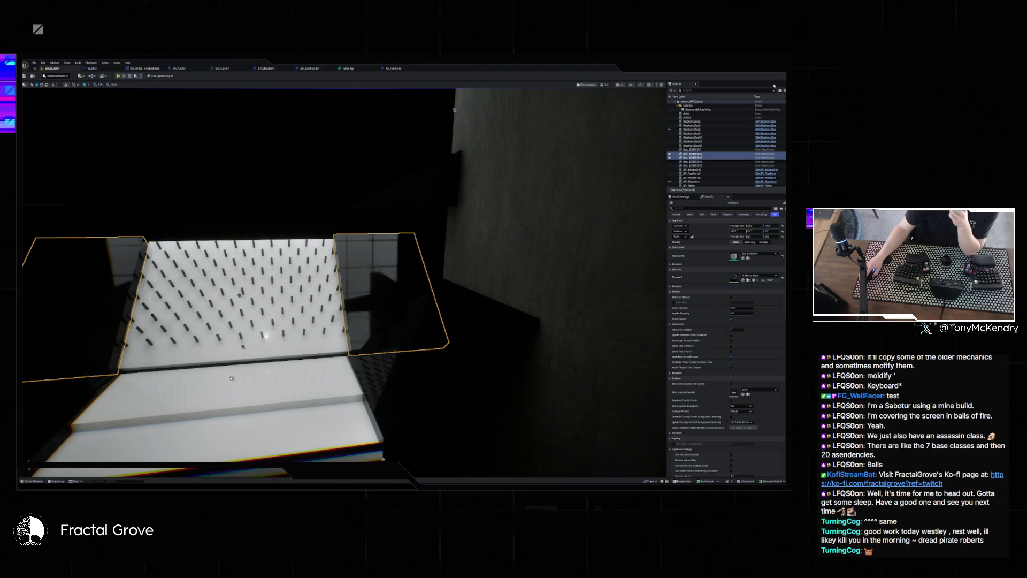
pyautogui.hotkey('alt', 'Tab')
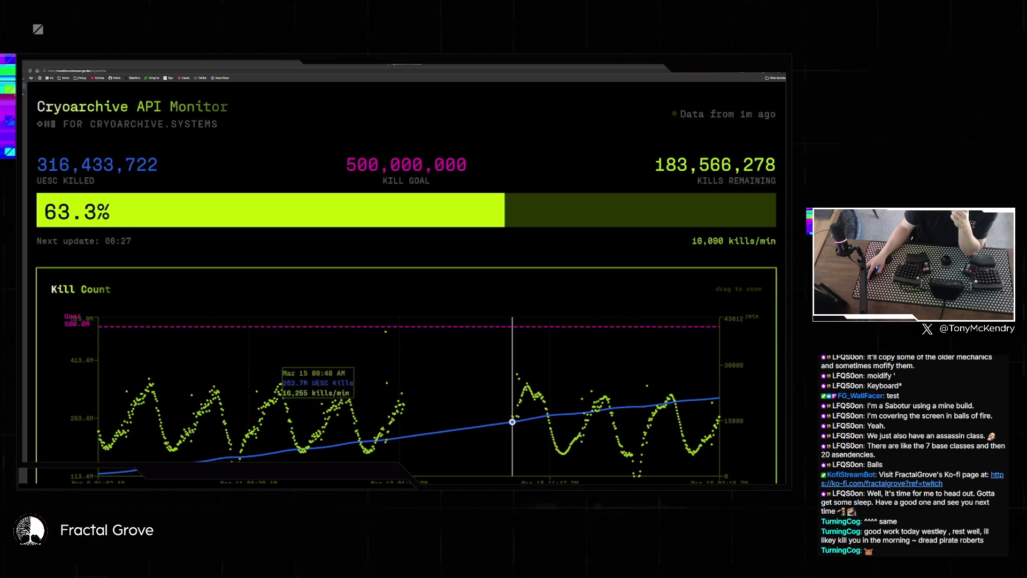
pyautogui.click(516, 474)
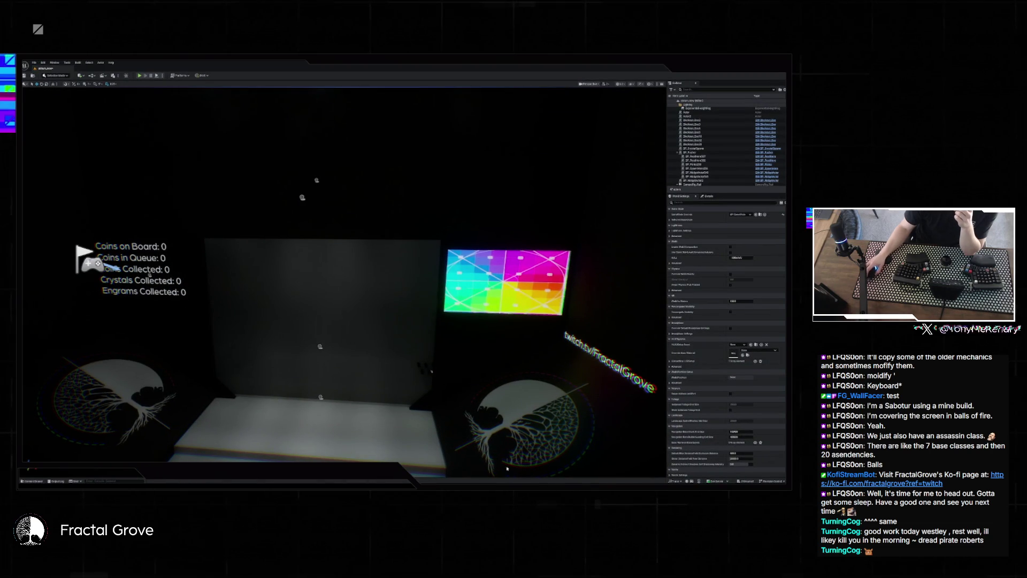
# Load the atrium_worms map from the Content Drawer without saving, then show File > Recent Levels.
pyautogui.hotkey('ctrl', 'space')
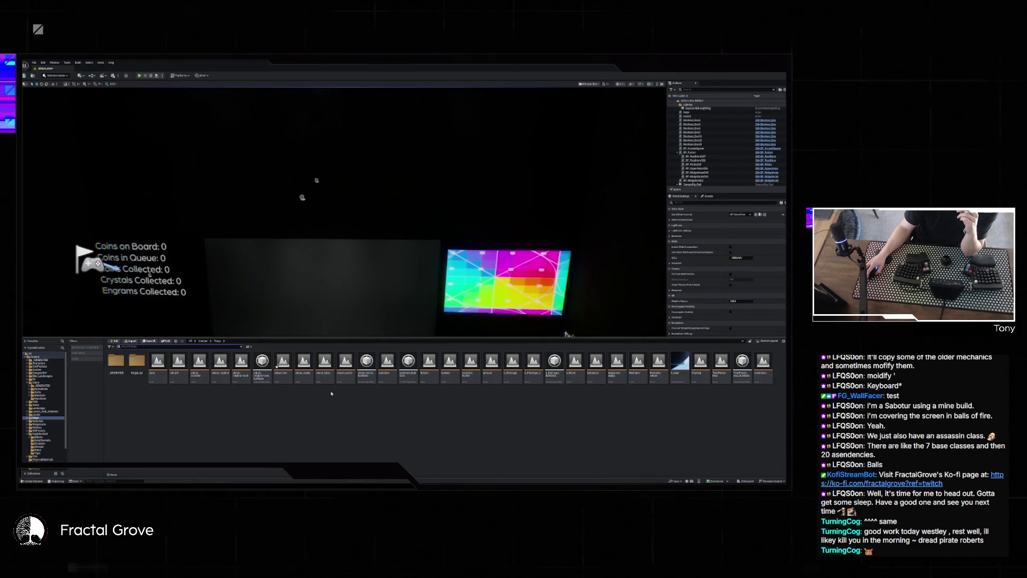
pyautogui.click(345, 364)
pyautogui.hotkey('ctrl', 'shift', 's')
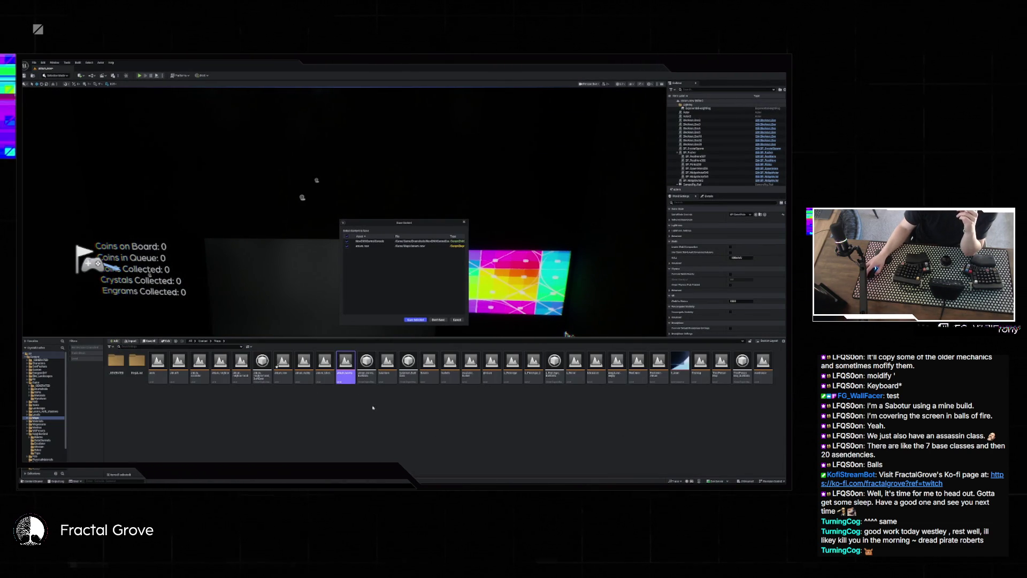
pyautogui.click(438, 320)
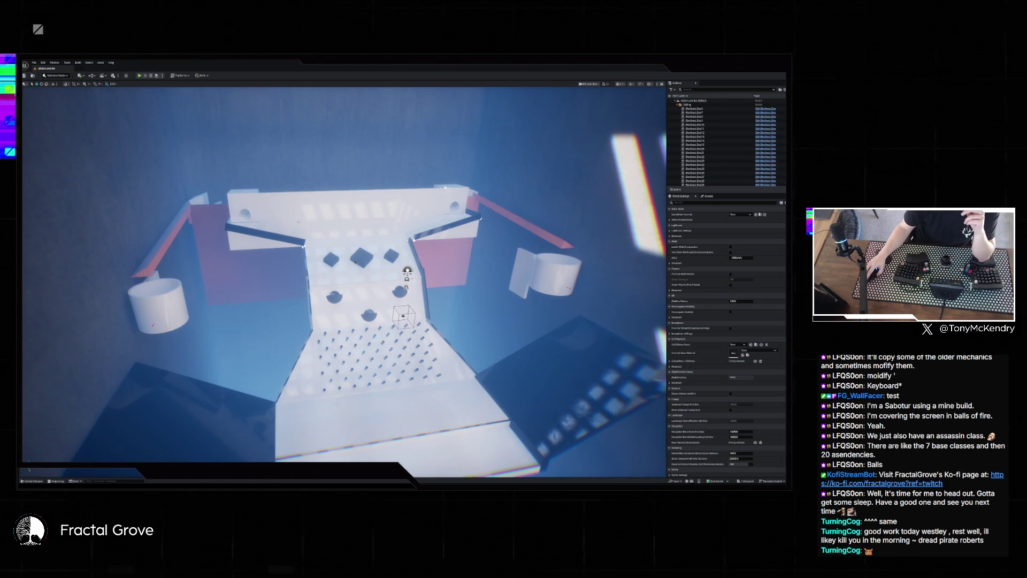
pyautogui.click(35, 64)
pyautogui.moveTo(63, 92)
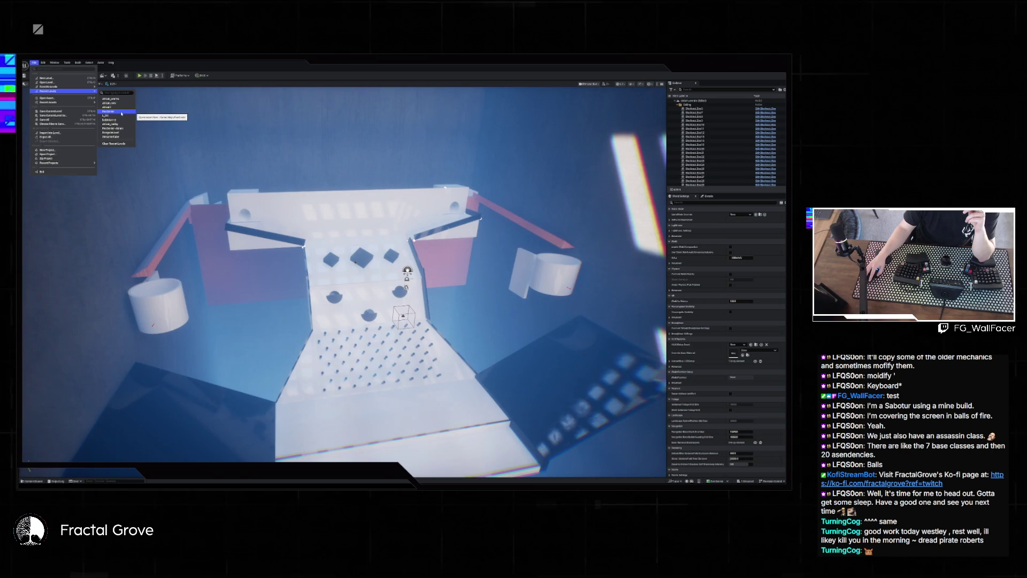
# Load a recent dark level, then open a map from the Content Browser without saving.
pyautogui.click(122, 113)
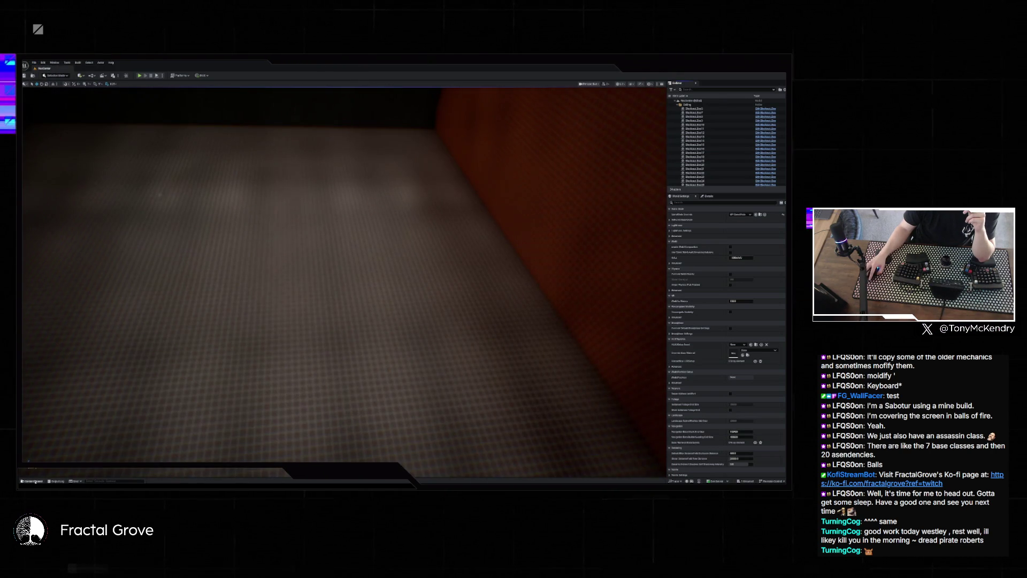
pyautogui.click(33, 481)
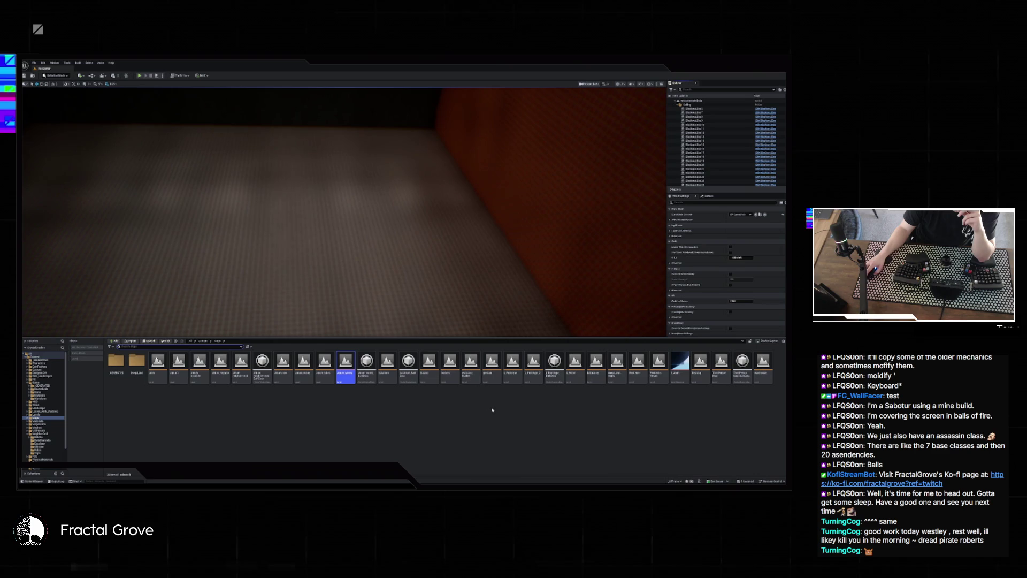
pyautogui.doubleClick(591, 378)
pyautogui.click(437, 319)
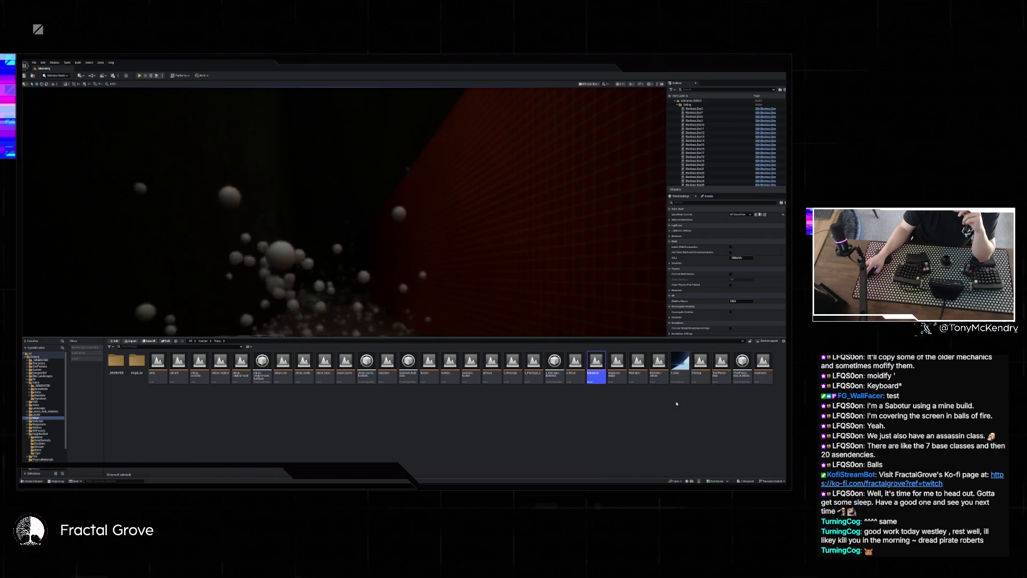
# Open another level without saving, bringing up the bright white concrete room.
pyautogui.doubleClick(763, 364)
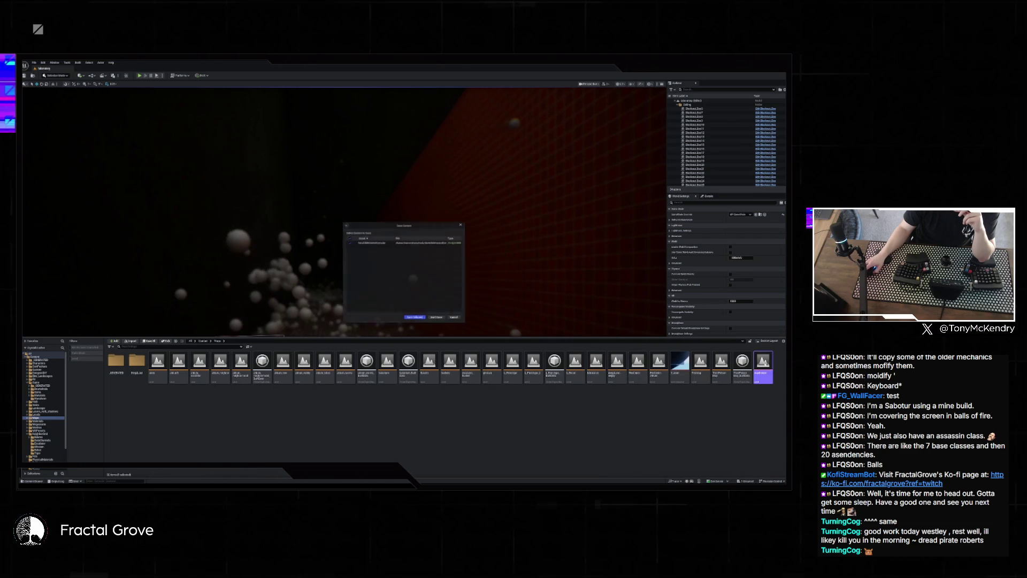
pyautogui.click(435, 315)
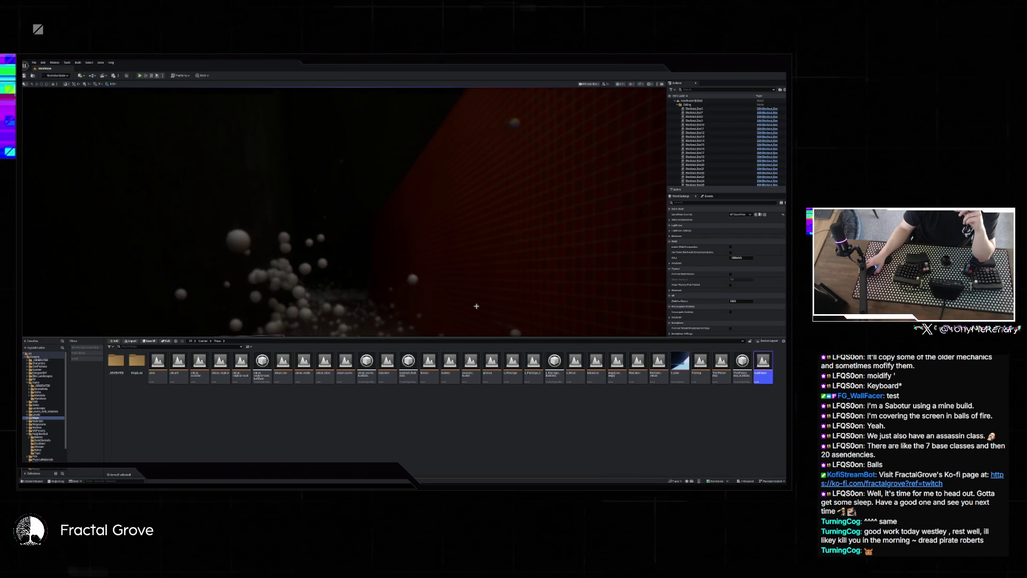
pyautogui.moveTo(462, 302)
pyautogui.mouseDown()
pyautogui.moveTo(428, 289)
pyautogui.moveTo(428, 257)
pyautogui.moveTo(439, 251)
pyautogui.moveTo(439, 300)
pyautogui.moveTo(417, 299)
pyautogui.moveTo(396, 267)
pyautogui.moveTo(385, 289)
pyautogui.mouseUp()
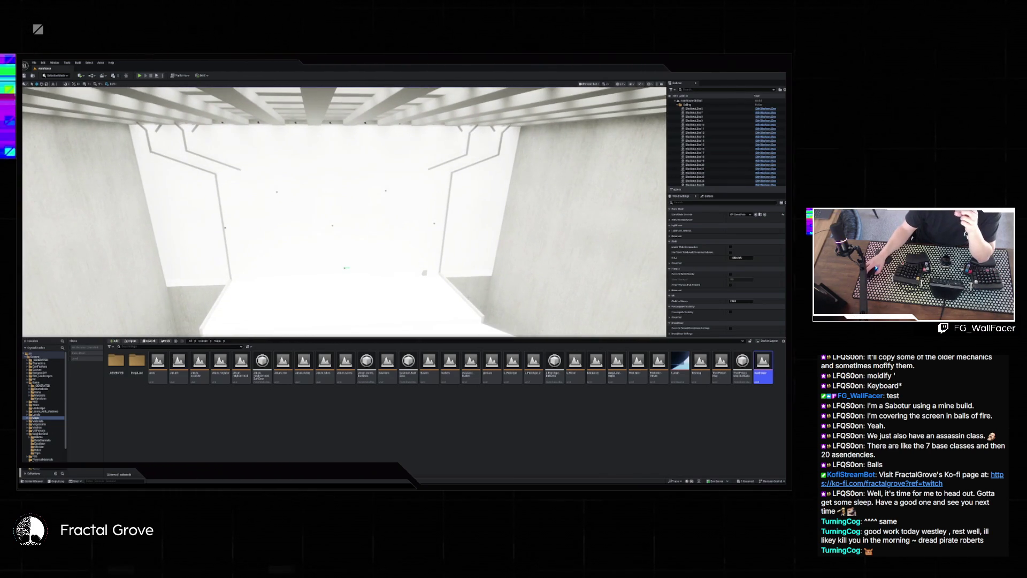
pyautogui.hotkey('ctrl', 'space')
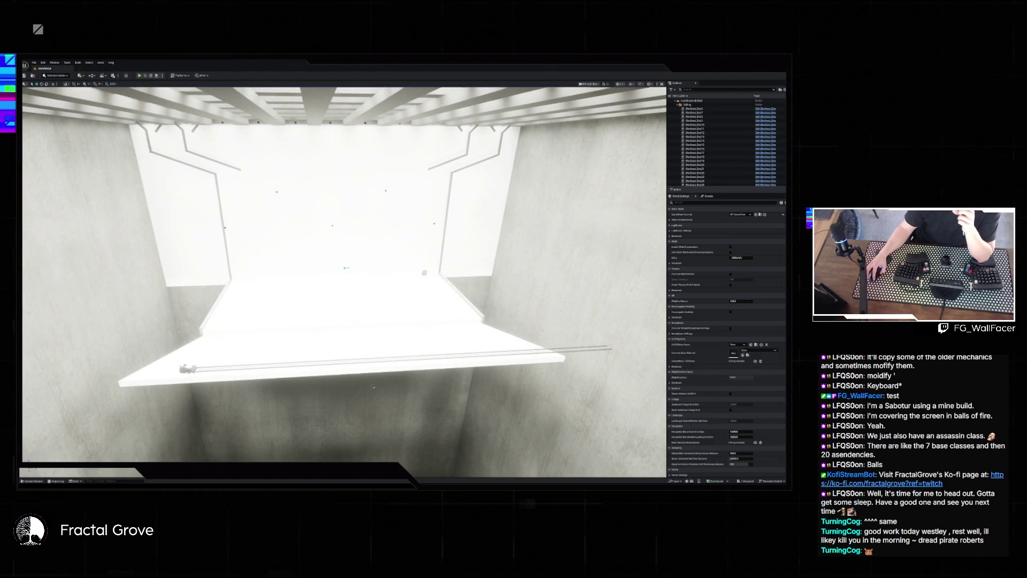
pyautogui.hotkey('ctrl', 'space')
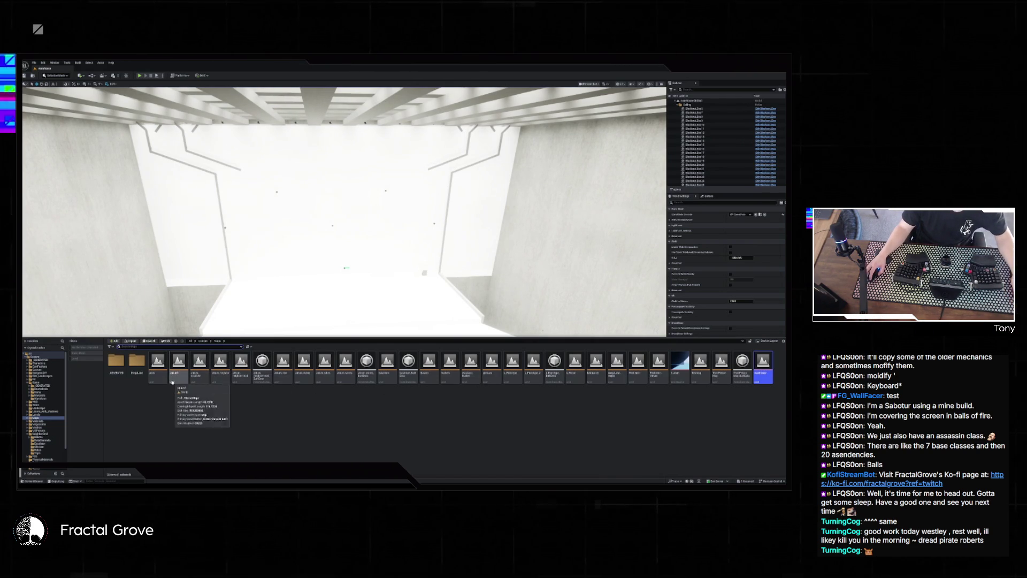
# Open the second level without saving to show the white blocks and tree-logo panels.
pyautogui.click(180, 369)
pyautogui.hotkey('ctrl', 'shift', 's')
pyautogui.click(437, 320)
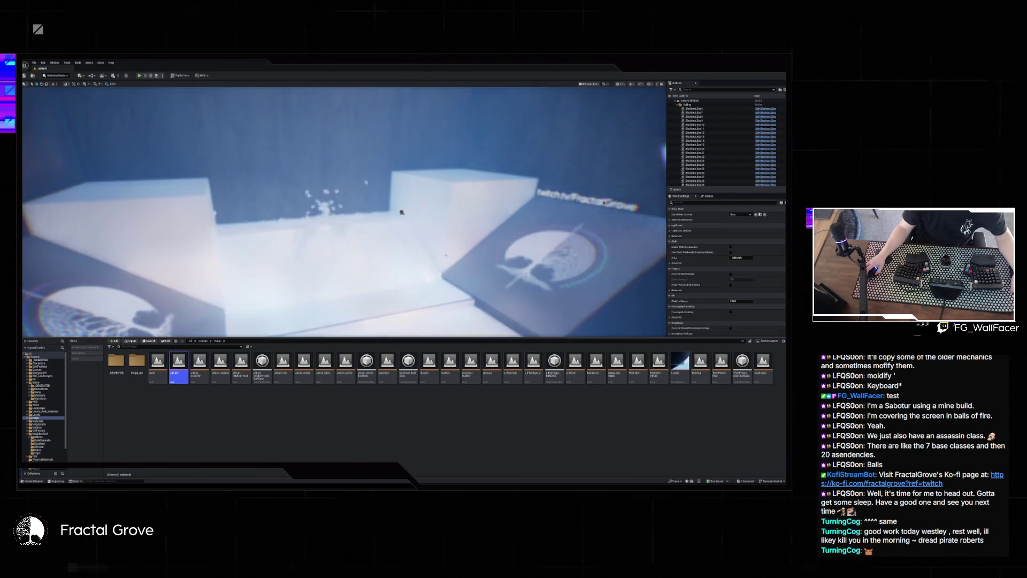
pyautogui.moveTo(447, 256); pyautogui.dragTo(441, 280)
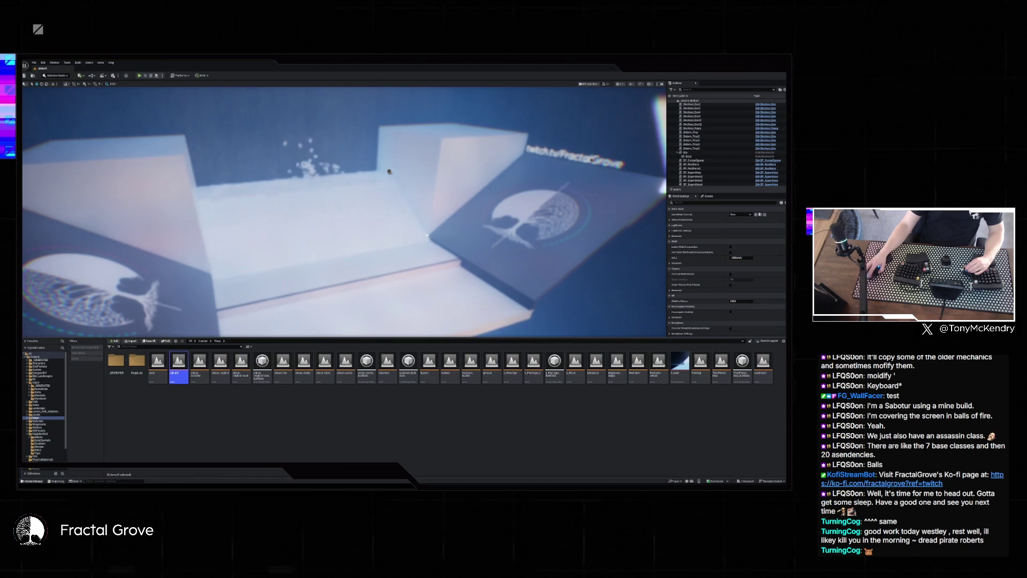
pyautogui.hotkey('ctrl', 'space')
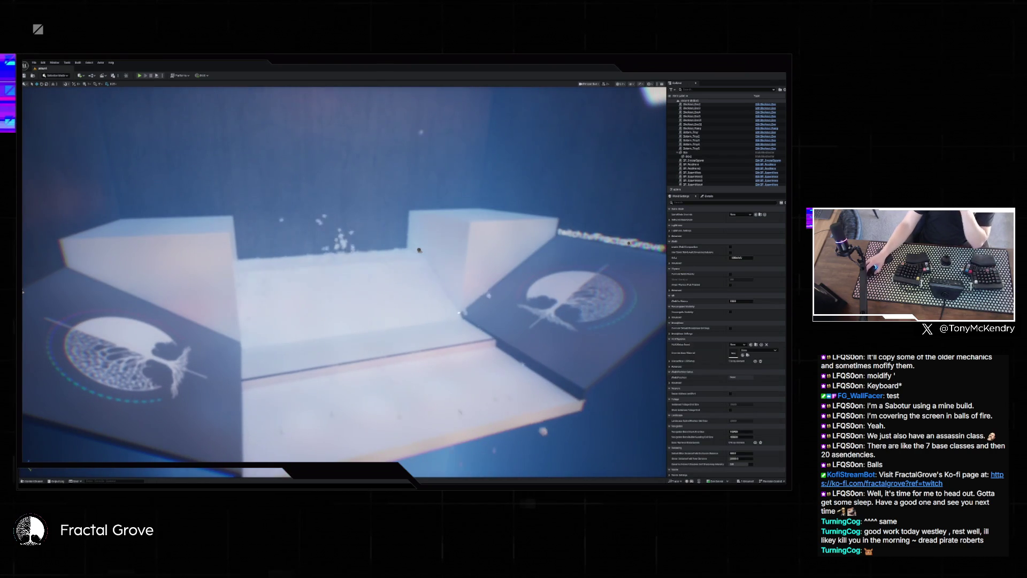
pyautogui.scroll(5, 731, 147)
pyautogui.scroll(5, 722, 139)
# Search the Outliner for 'post', select PostProcessVolume and browse its lens settings.
pyautogui.click(699, 89)
pyautogui.write('post')
pyautogui.click(696, 104)
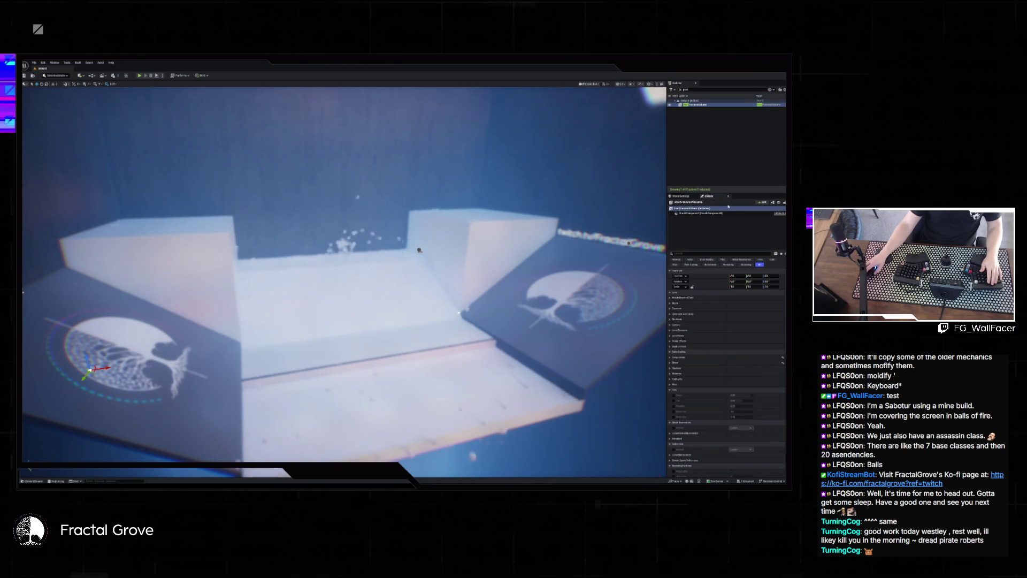
pyautogui.click(689, 253)
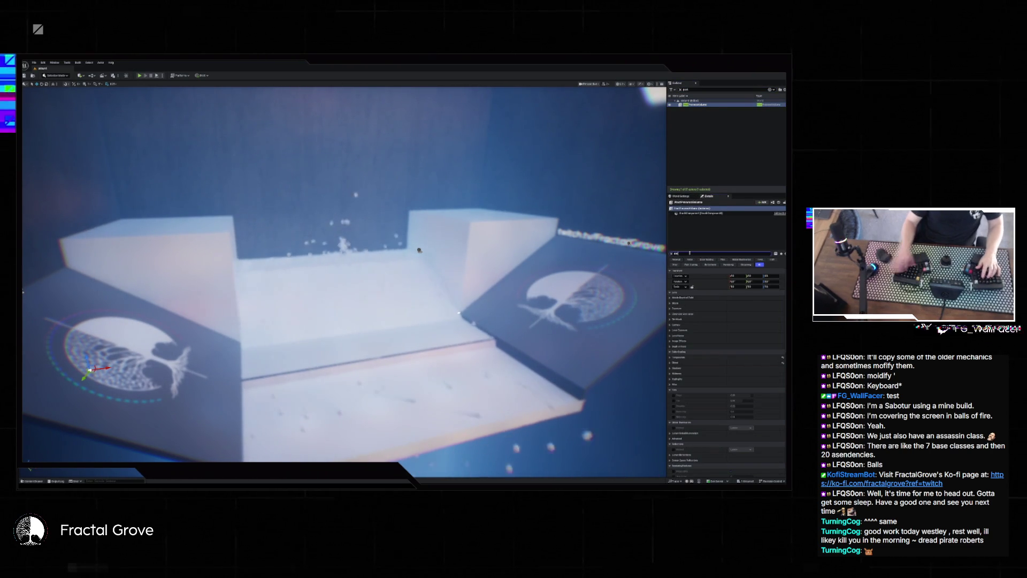
pyautogui.click(687, 265)
pyautogui.click(670, 325)
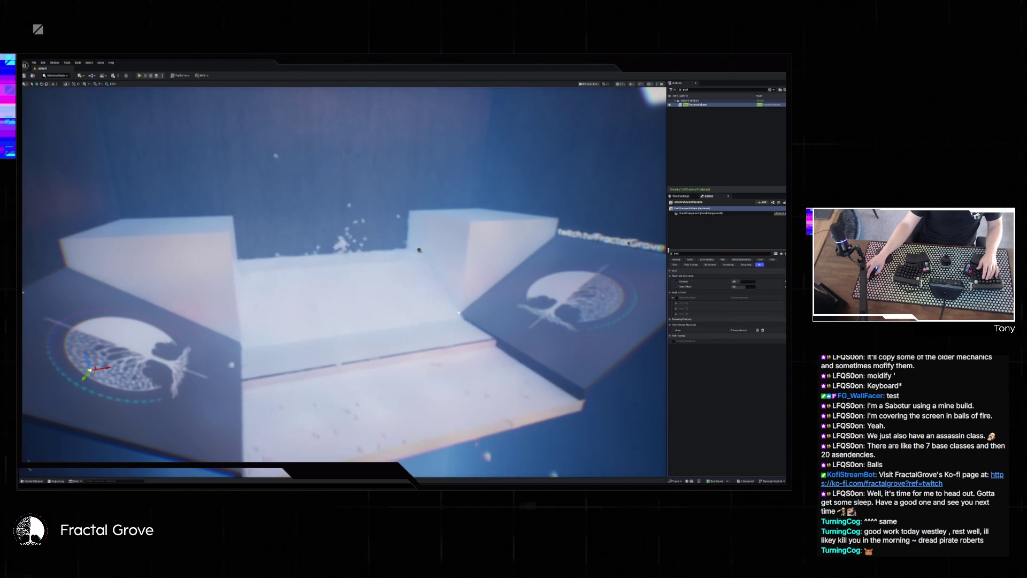
pyautogui.press('Escape')
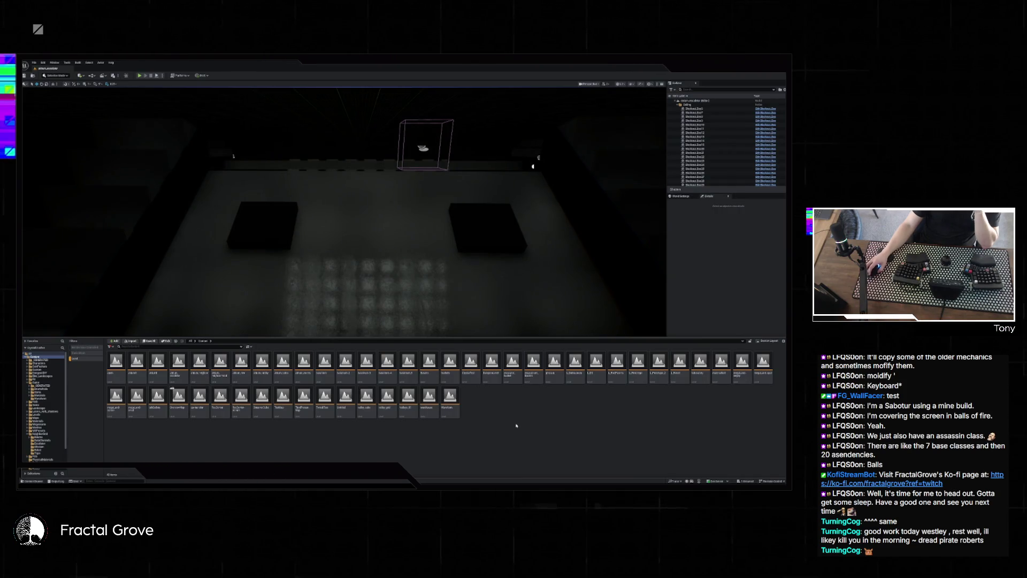
# Save the modified asset, then step through the balstrum-3 and balstrum-4 levels.
pyautogui.hotkey('ctrl', 'shift', 's')
pyautogui.click(421, 319)
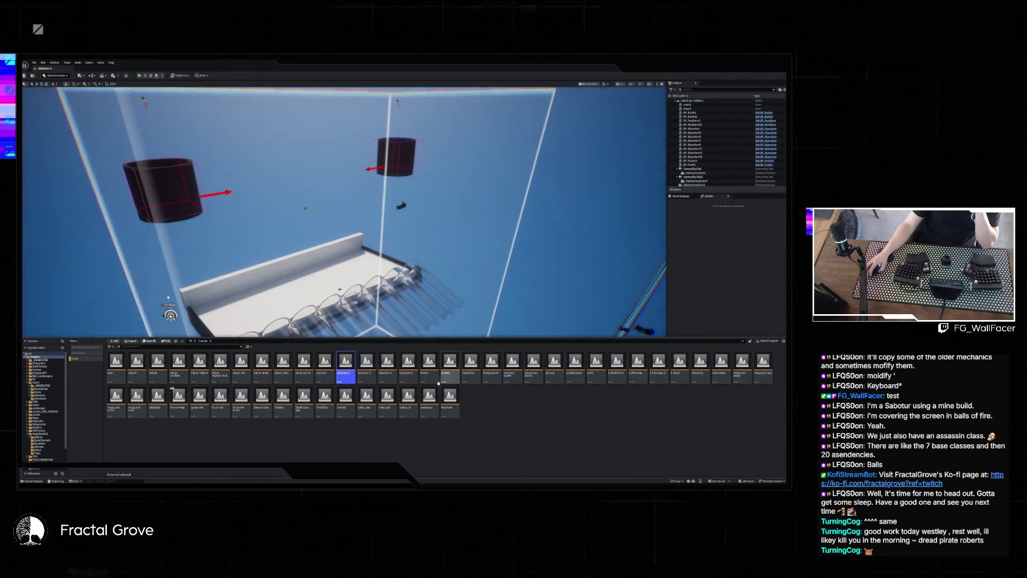
pyautogui.press('Right')
pyautogui.press('Return')
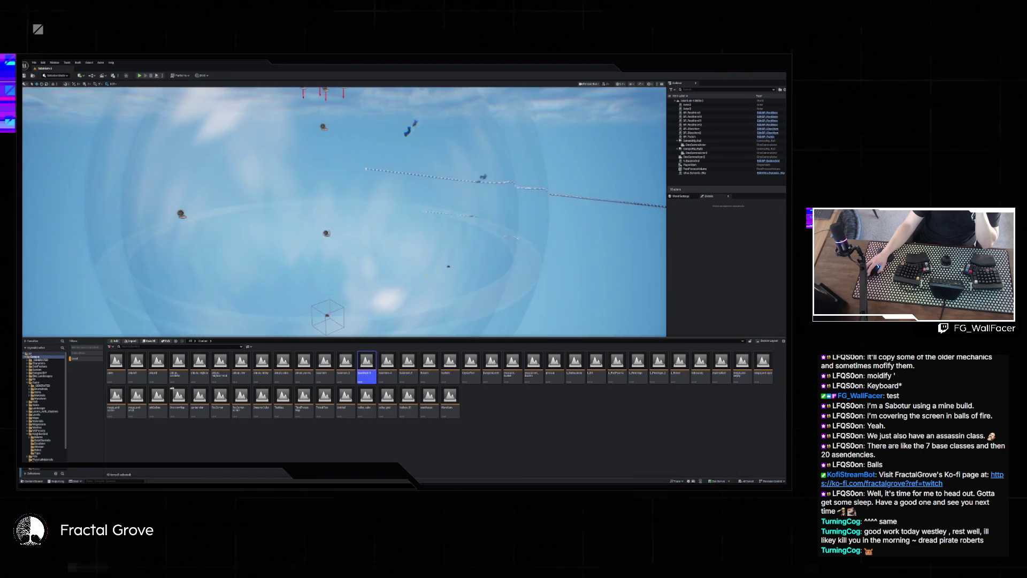
pyautogui.press('Right')
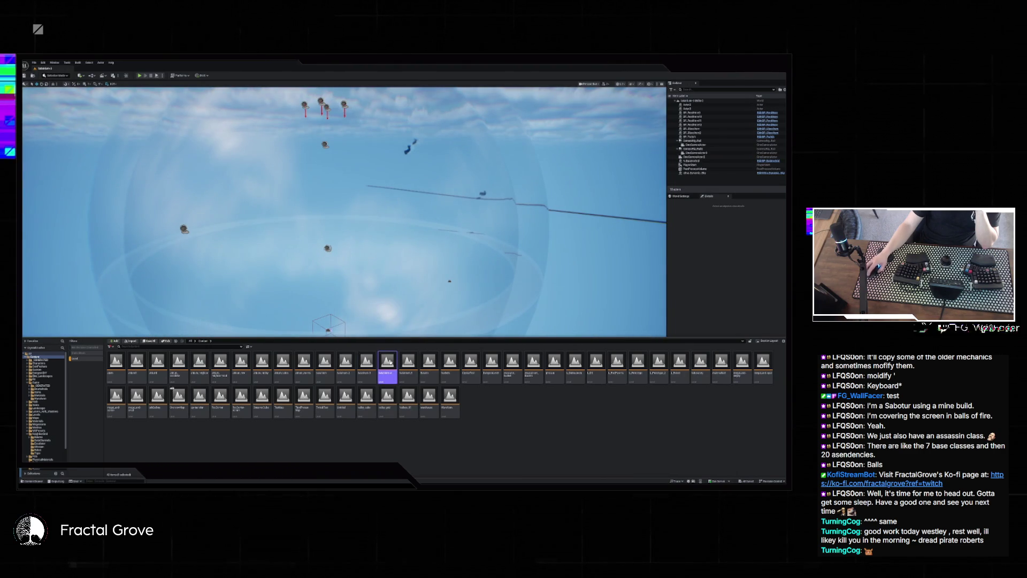
pyautogui.press('Return')
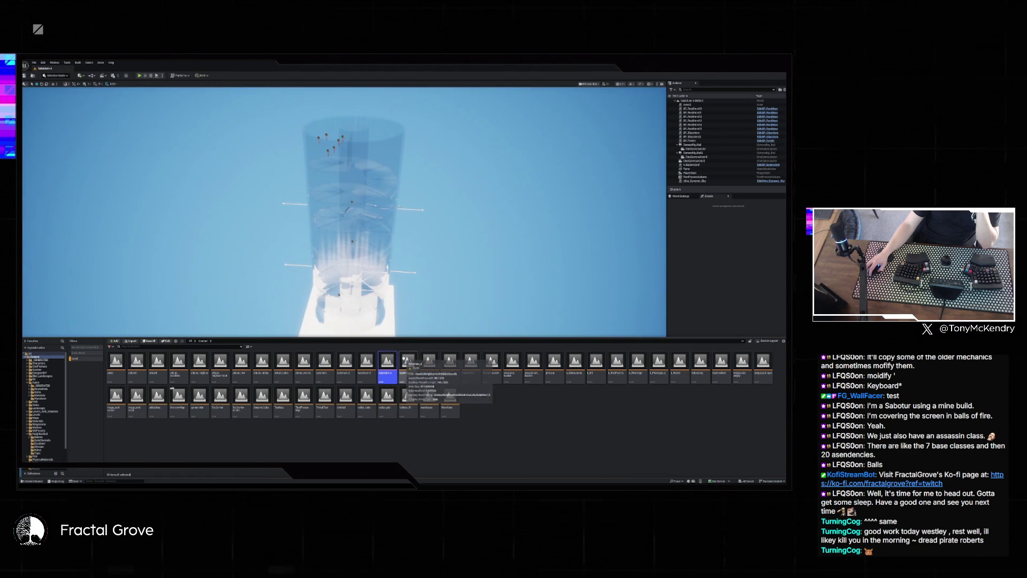
# Open the balstrum_5, Baskets, escalator_bucket and next escalator levels in turn.
pyautogui.doubleClick(405, 357)
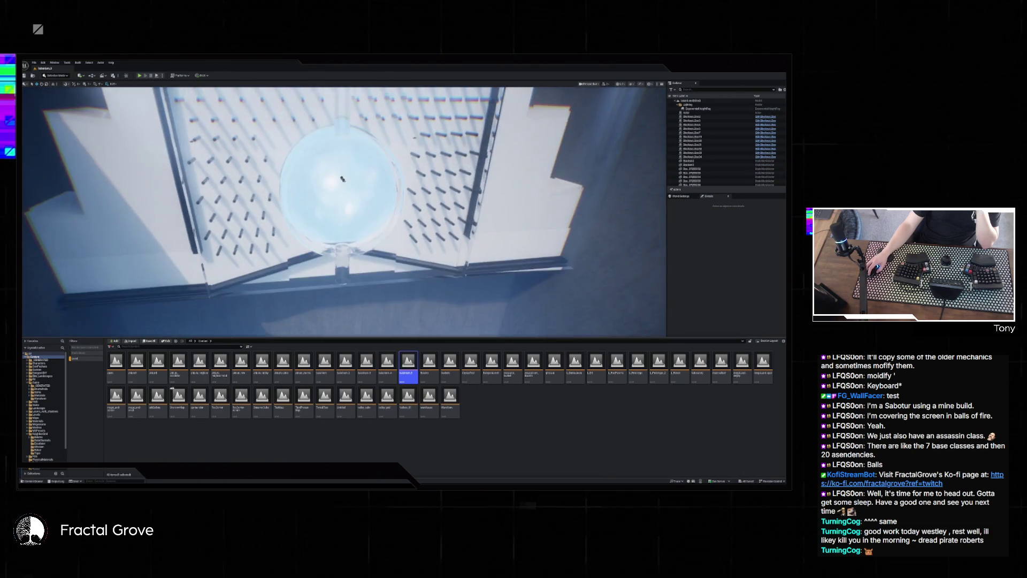
pyautogui.doubleClick(428, 362)
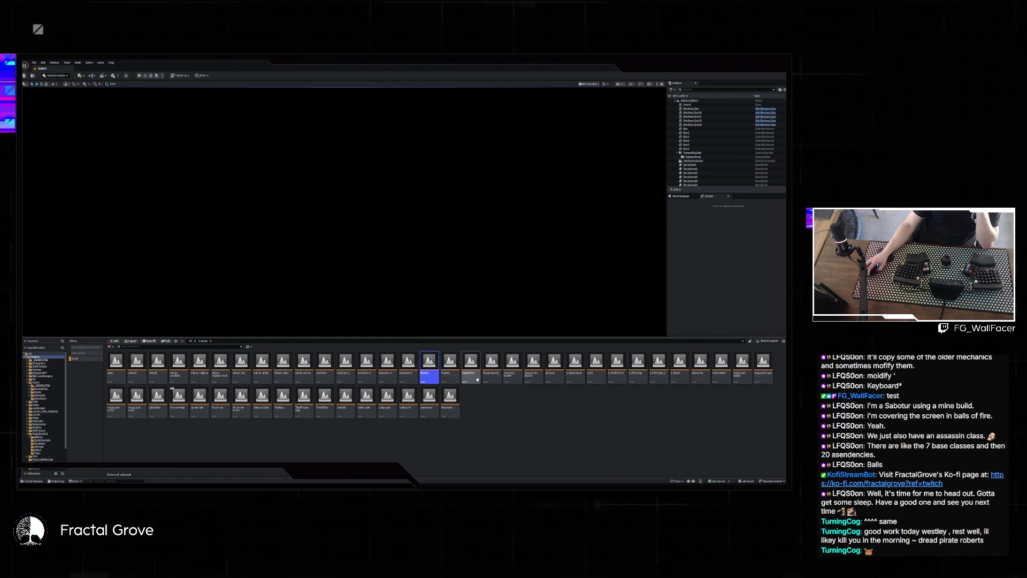
pyautogui.doubleClick(512, 364)
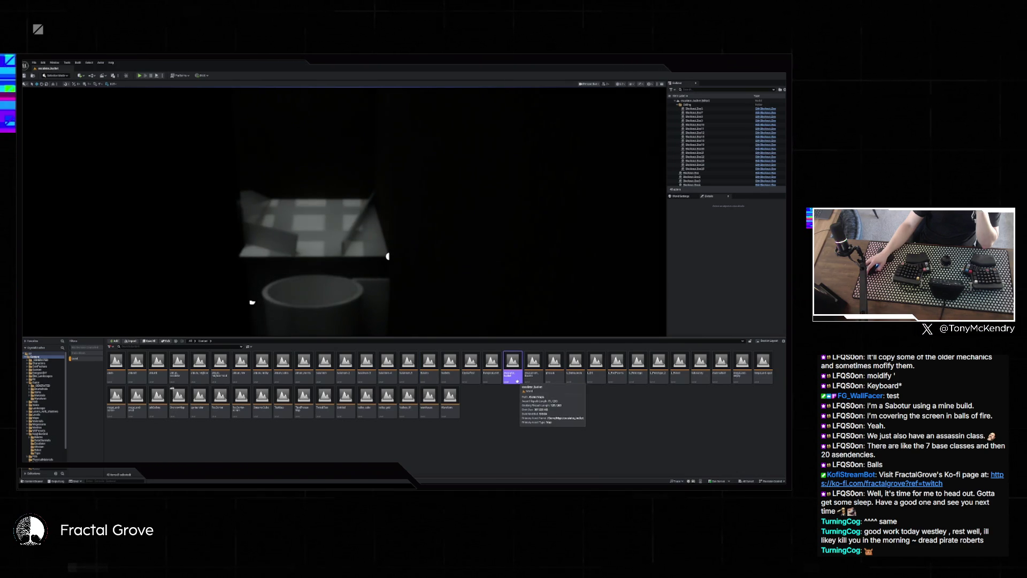
pyautogui.doubleClick(538, 377)
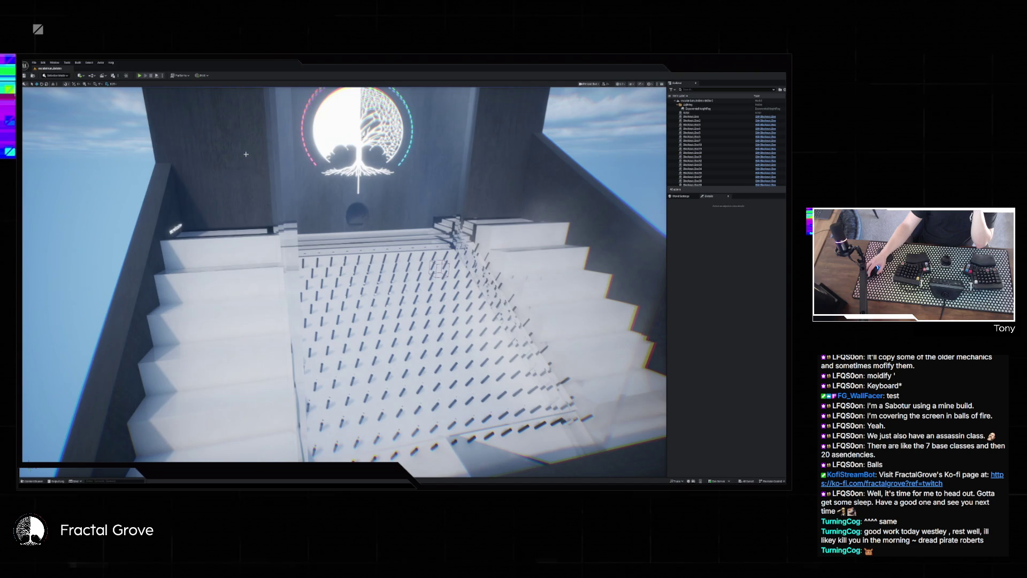
# Select the white slab and the glass panels around the stepped peg slope.
pyautogui.moveTo(246, 154)
pyautogui.mouseDown()
pyautogui.moveTo(385, 150)
pyautogui.moveTo(288, 166)
pyautogui.moveTo(305, 171)
pyautogui.moveTo(310, 193)
pyautogui.moveTo(363, 171)
pyautogui.moveTo(337, 177)
pyautogui.moveTo(332, 225)
pyautogui.moveTo(315, 204)
pyautogui.mouseUp()
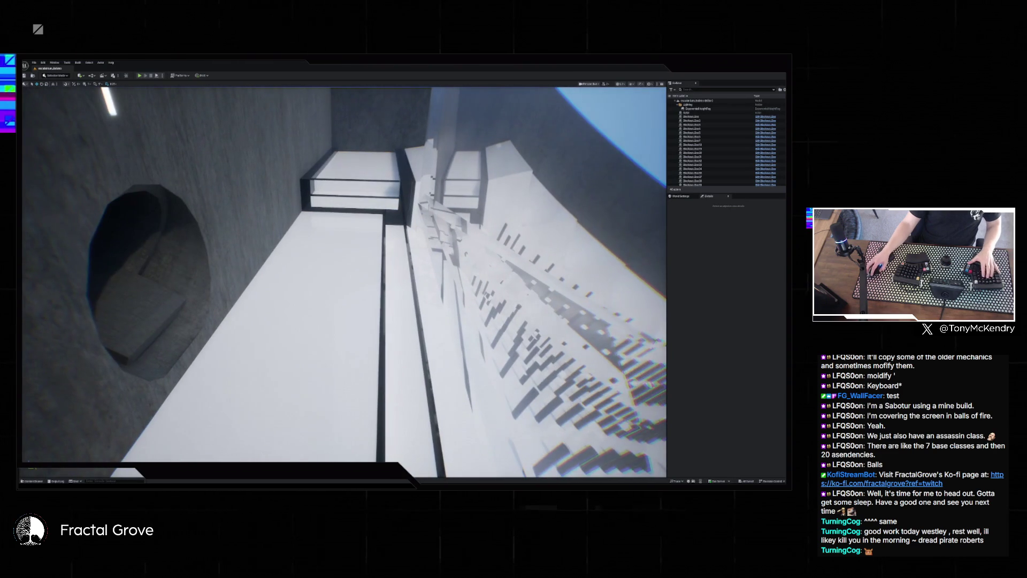
pyautogui.click(375, 306)
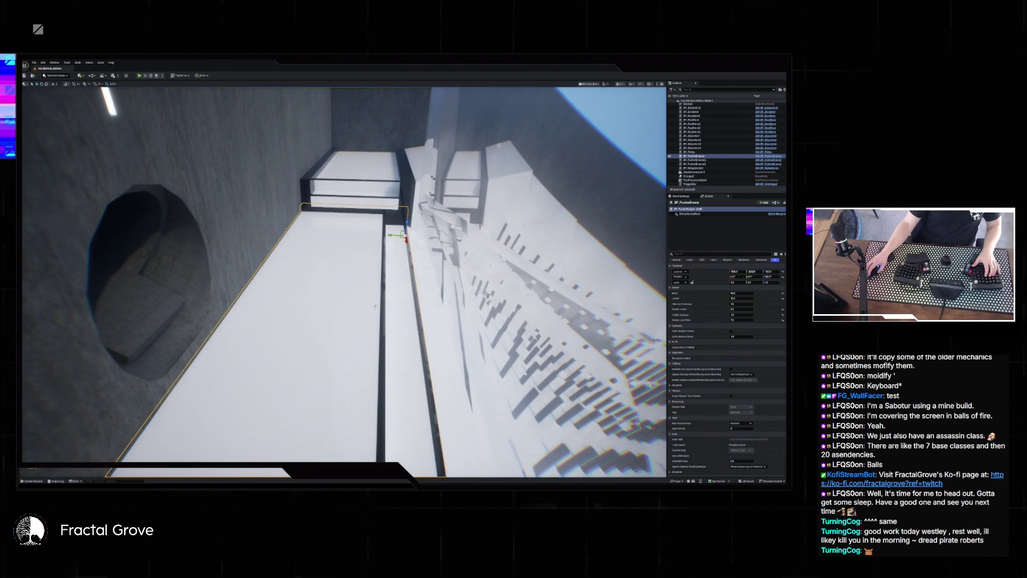
pyautogui.moveTo(316, 203); pyautogui.dragTo(337, 195)
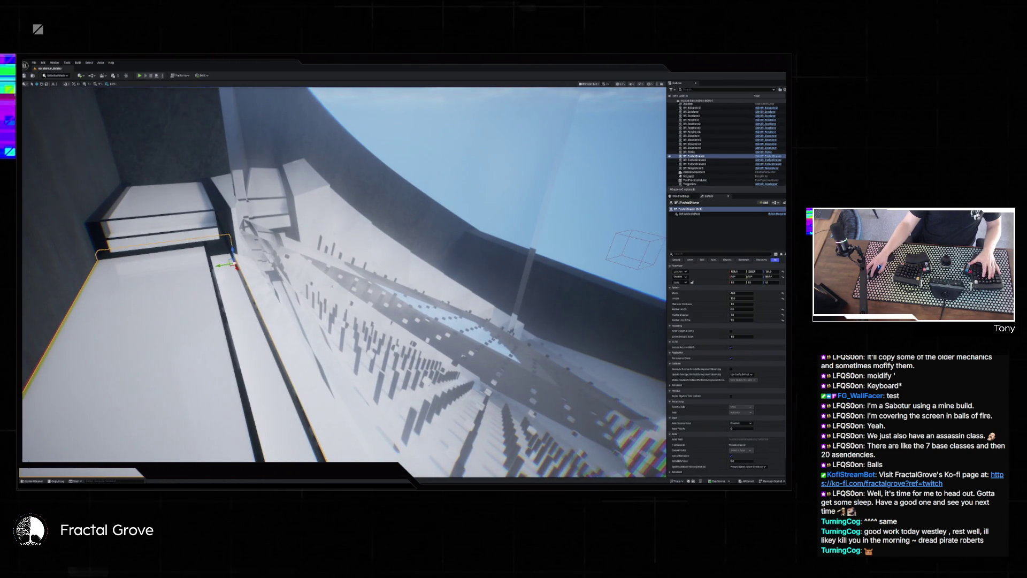
pyautogui.keyDown('ctrl'); pyautogui.click(224, 161); pyautogui.keyUp('ctrl')
pyautogui.moveTo(337, 195)
pyautogui.mouseDown()
pyautogui.moveTo(374, 224)
pyautogui.moveTo(353, 257)
pyautogui.mouseUp()
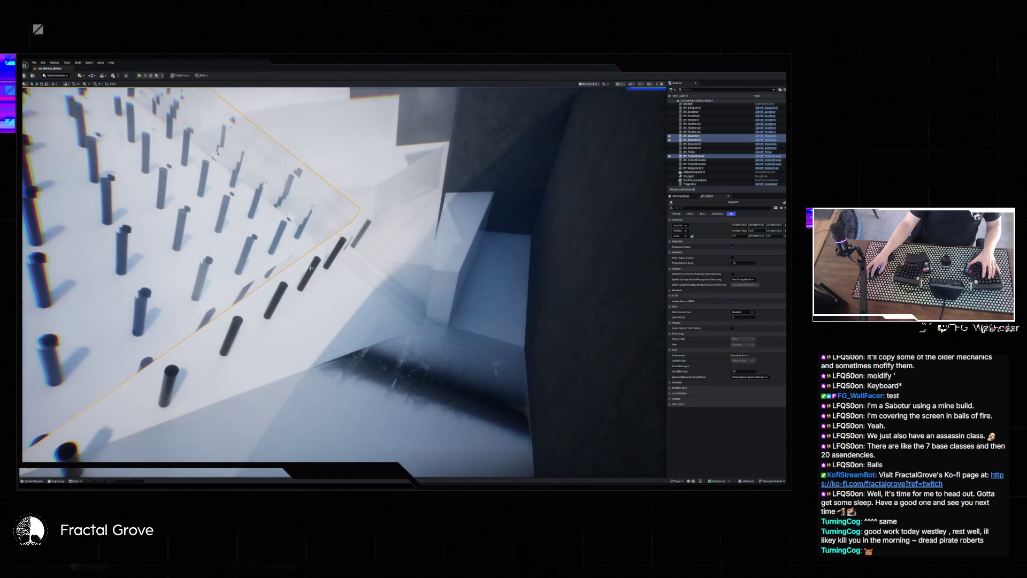
pyautogui.keyDown('ctrl'); pyautogui.click(316, 291); pyautogui.keyUp('ctrl')
pyautogui.moveTo(316, 291); pyautogui.dragTo(360, 227)
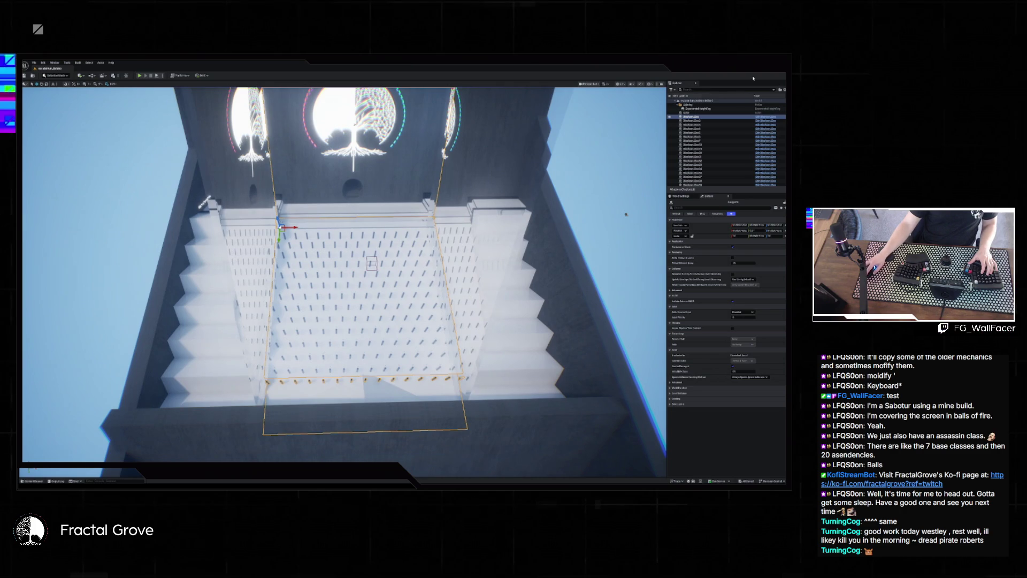
# Switch back to the Unreal Editor window with the peg-wall room.
pyautogui.hotkey('alt', 'Tab')
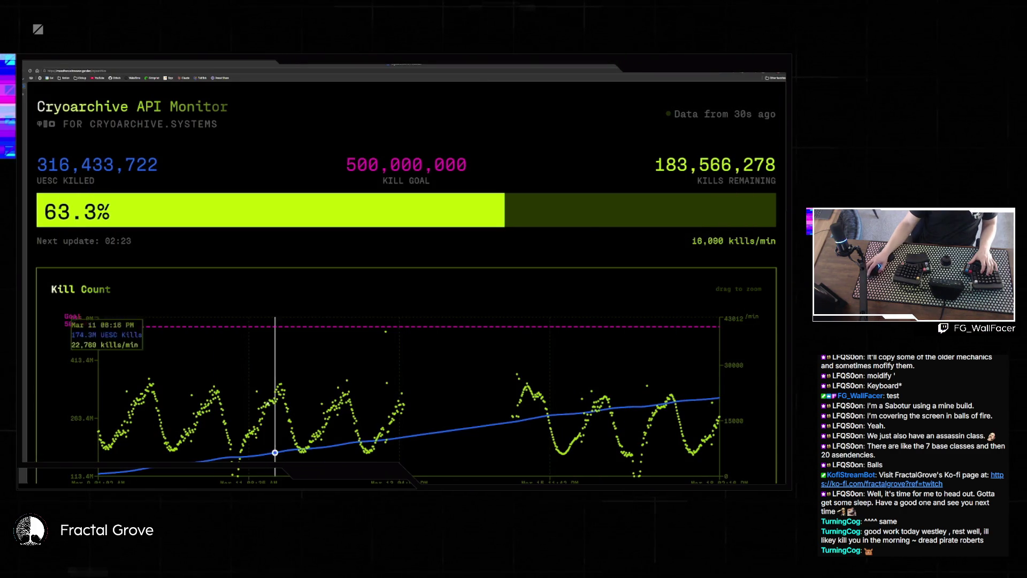
pyautogui.moveTo(484, 484)
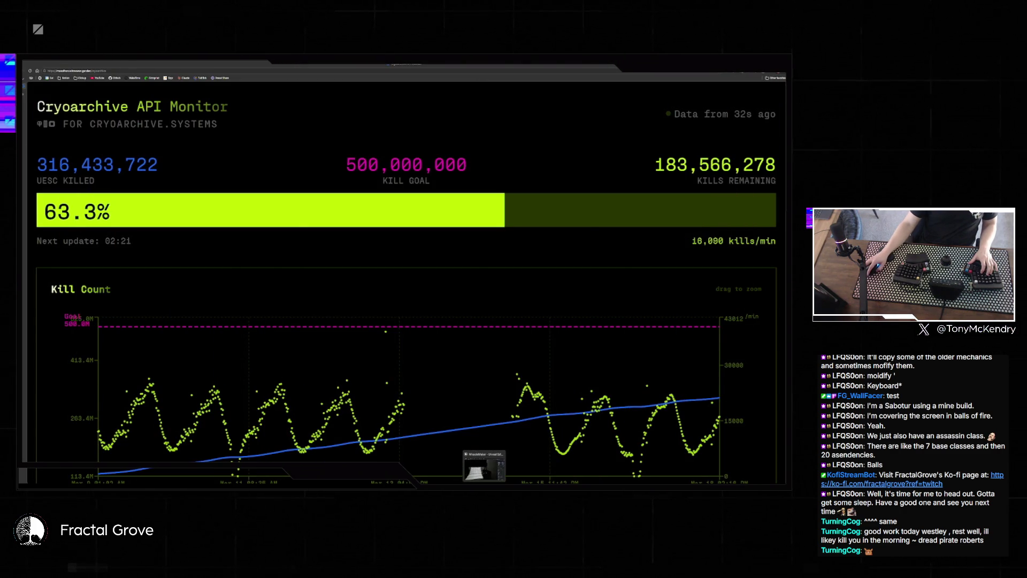
pyautogui.click(483, 480)
pyautogui.moveTo(460, 426); pyautogui.dragTo(466, 417)
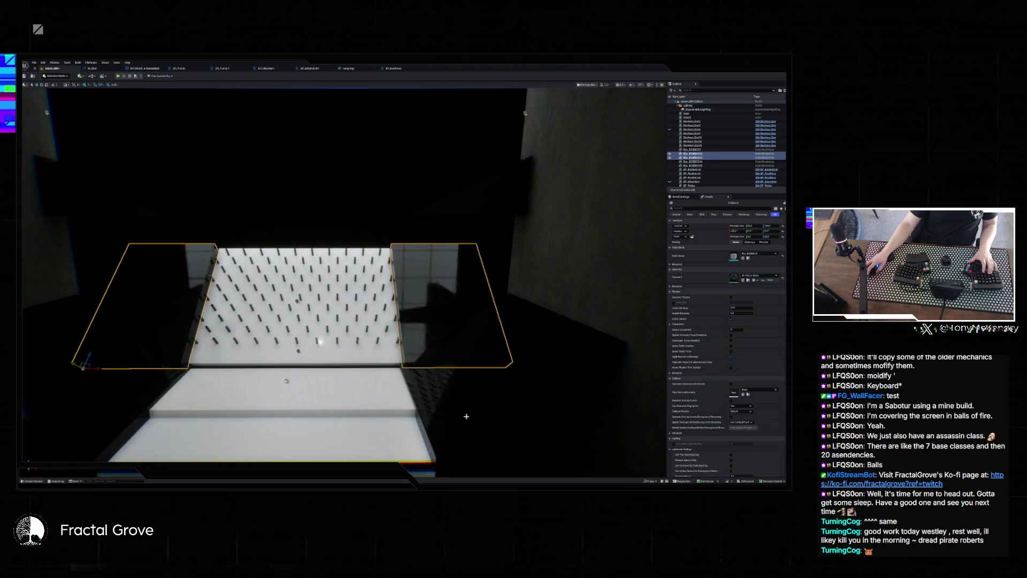
# Frame the peg board and drag it left and down within the room.
pyautogui.click(691, 121)
pyautogui.moveTo(374, 267); pyautogui.dragTo(407, 236)
pyautogui.press('f')
pyautogui.moveTo(556, 155)
pyautogui.mouseDown()
pyautogui.moveTo(561, 174)
pyautogui.moveTo(527, 183)
pyautogui.moveTo(541, 472)
pyautogui.mouseUp()
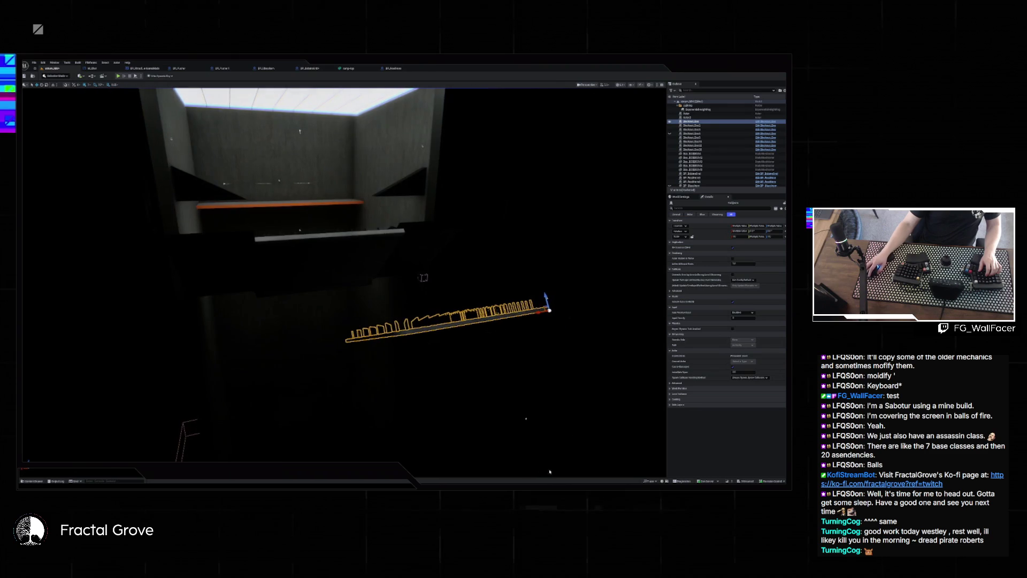
pyautogui.moveTo(547, 309)
pyautogui.mouseDown()
pyautogui.moveTo(452, 313)
pyautogui.moveTo(374, 334)
pyautogui.moveTo(401, 335)
pyautogui.mouseUp()
pyautogui.click(450, 345)
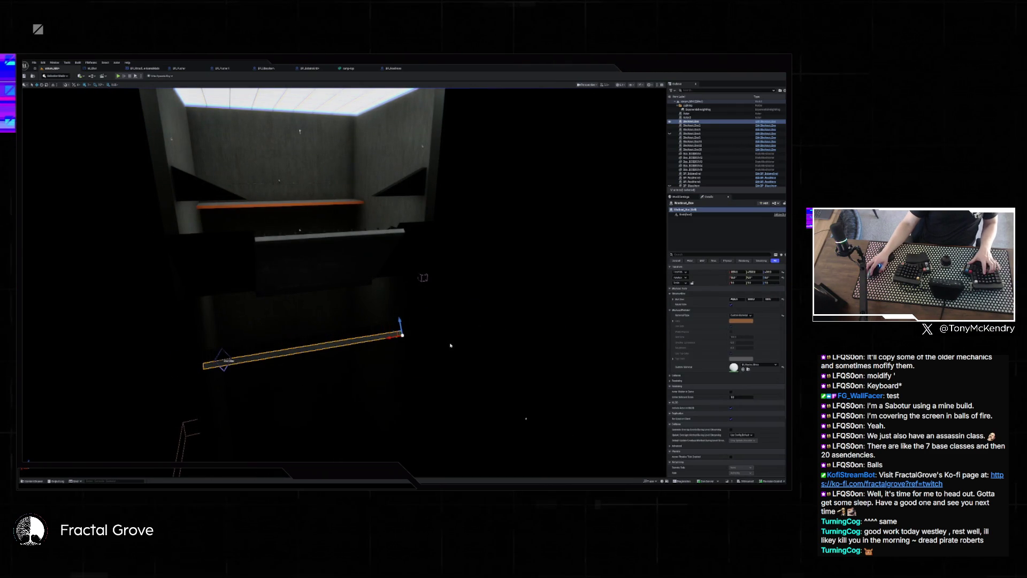
pyautogui.hotkey('ctrl', 'z')
# Select BP_Elevator in the Outliner and frame it in the viewport.
pyautogui.scroll(-5, 712, 140)
pyautogui.click(698, 146)
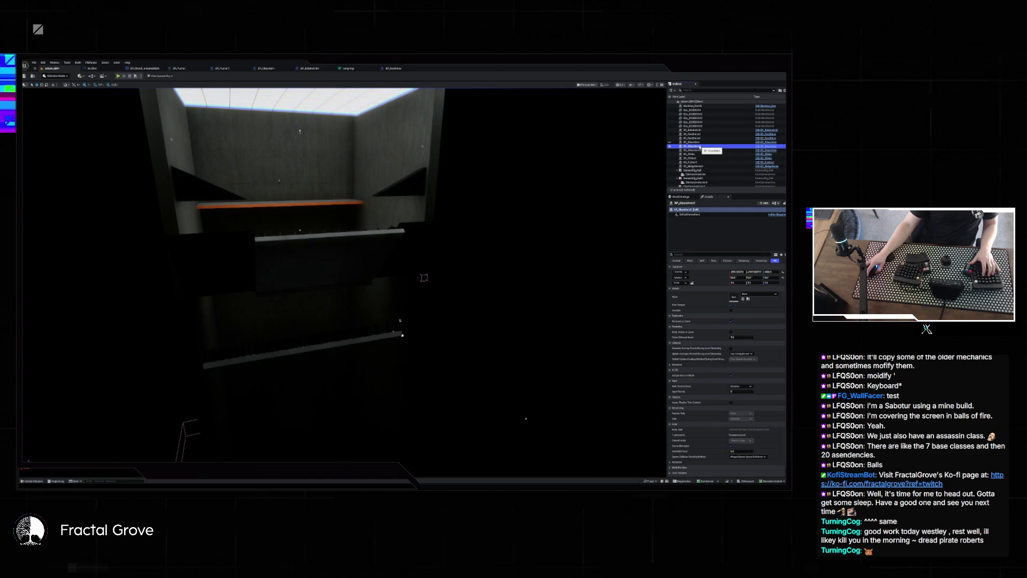
pyautogui.press('f')
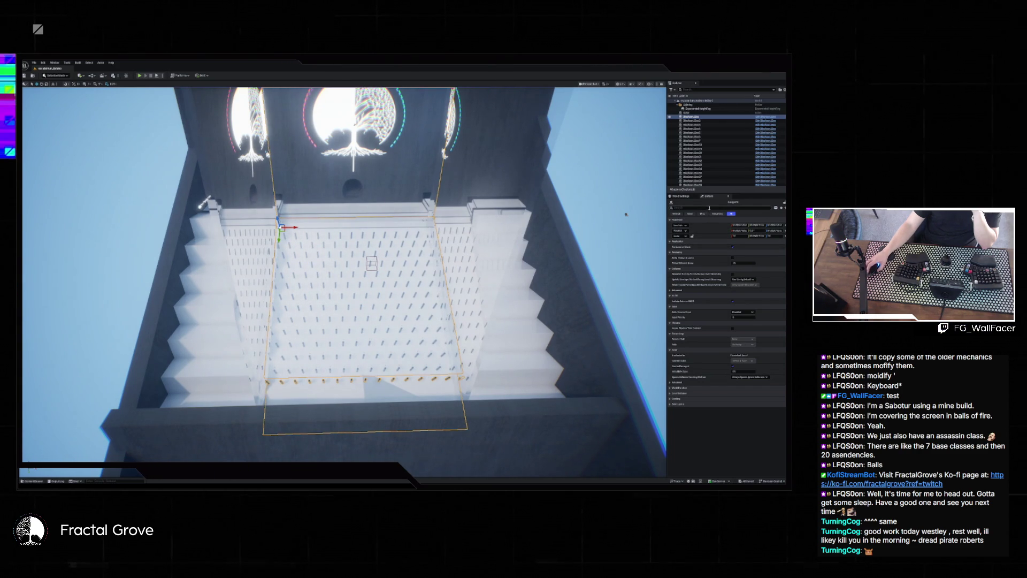
pyautogui.press('w')
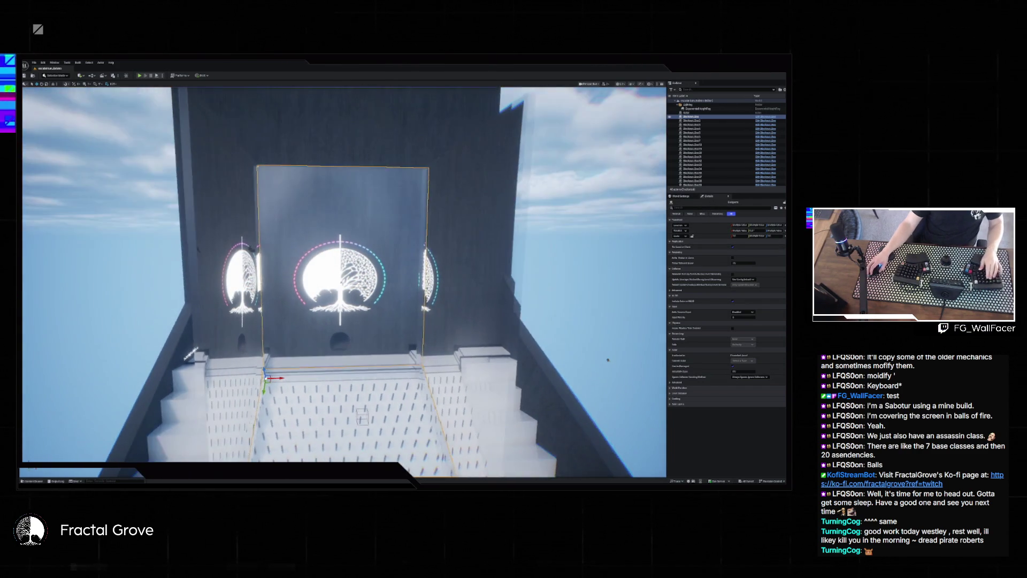
pyautogui.scroll(2, 357, 262)
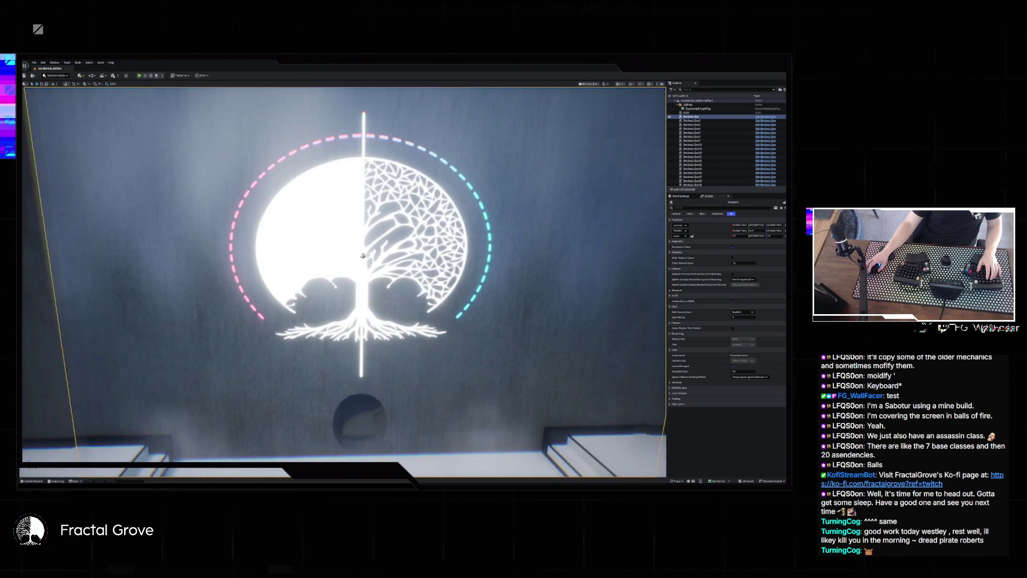
pyautogui.click(632, 246)
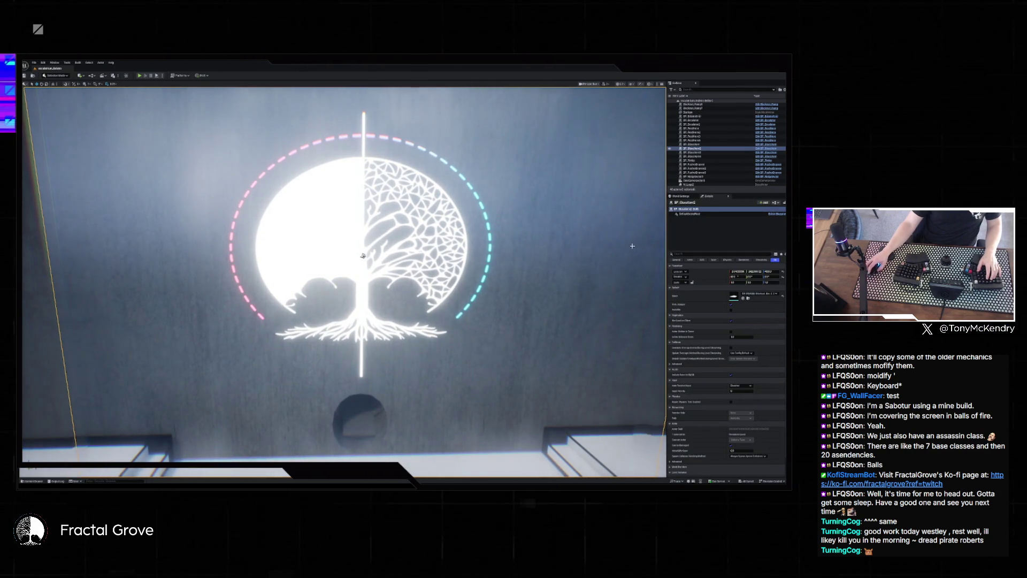
pyautogui.hotkey('ctrl', 'space')
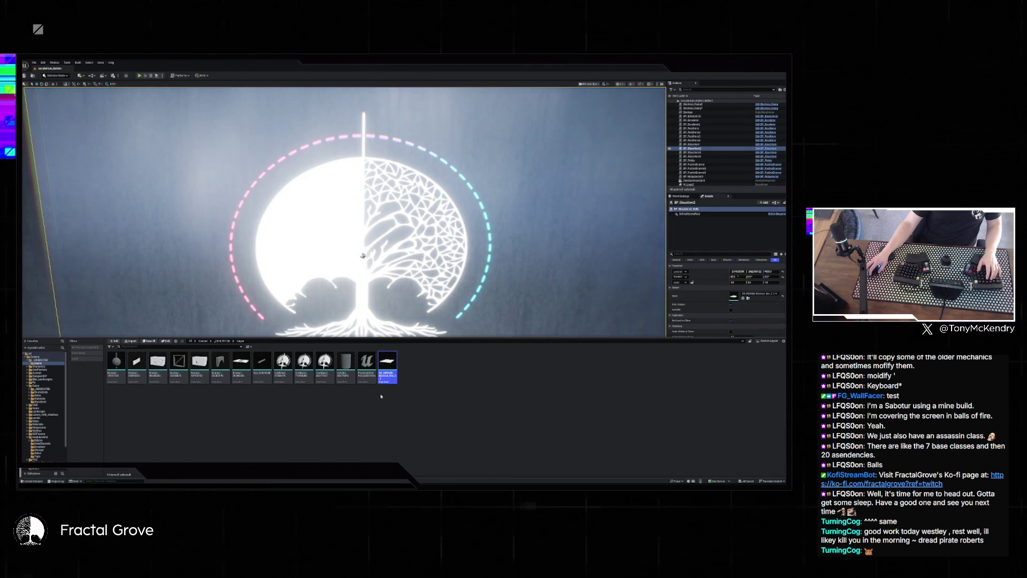
pyautogui.doubleClick(388, 361)
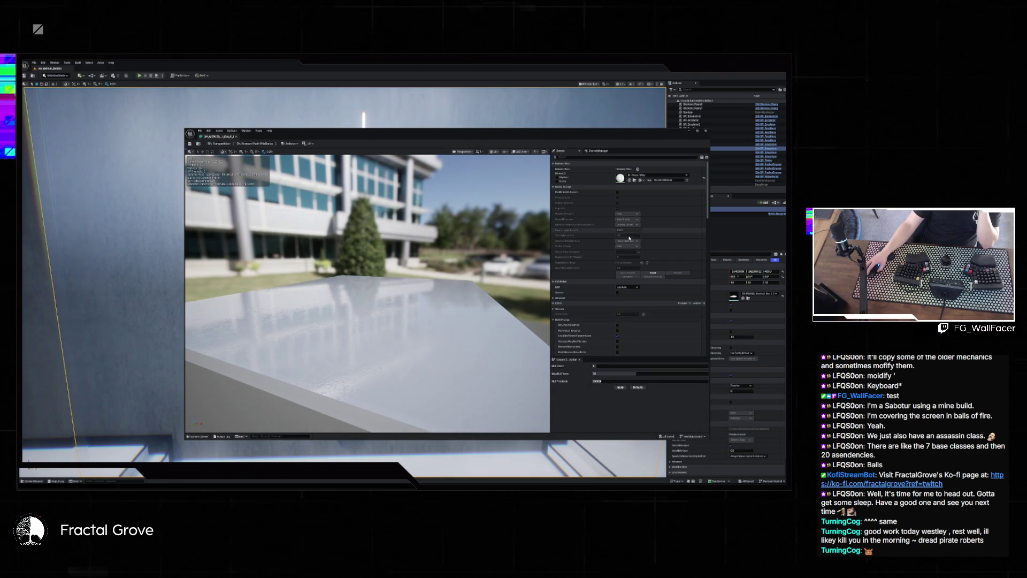
pyautogui.scroll(-5, 638, 238)
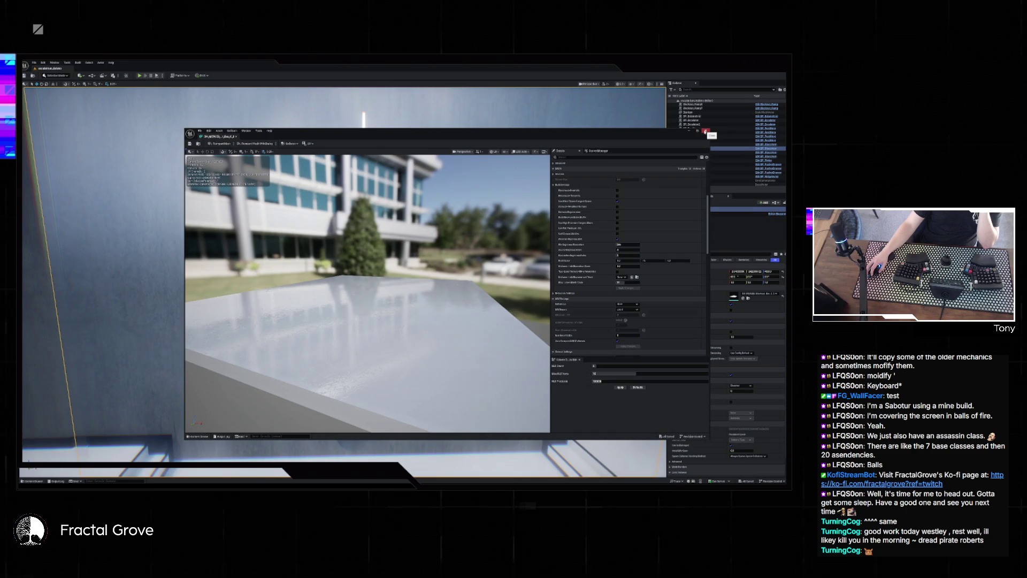
pyautogui.click(705, 130)
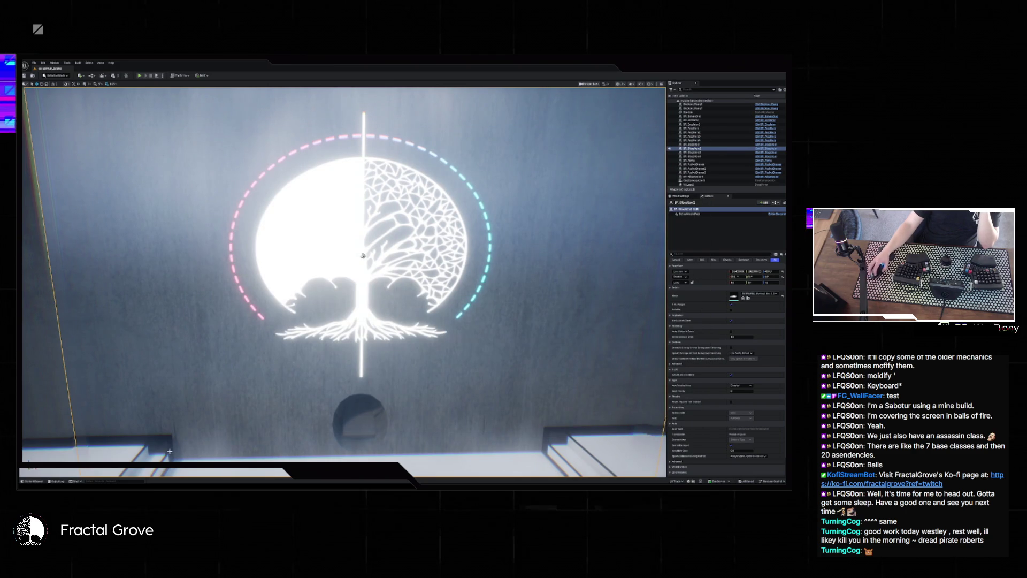
pyautogui.hotkey('ctrl', 'space')
pyautogui.rightClick(392, 365)
# Migrate the merged mesh and its dependencies into the other project's Content folder.
pyautogui.moveTo(416, 283)
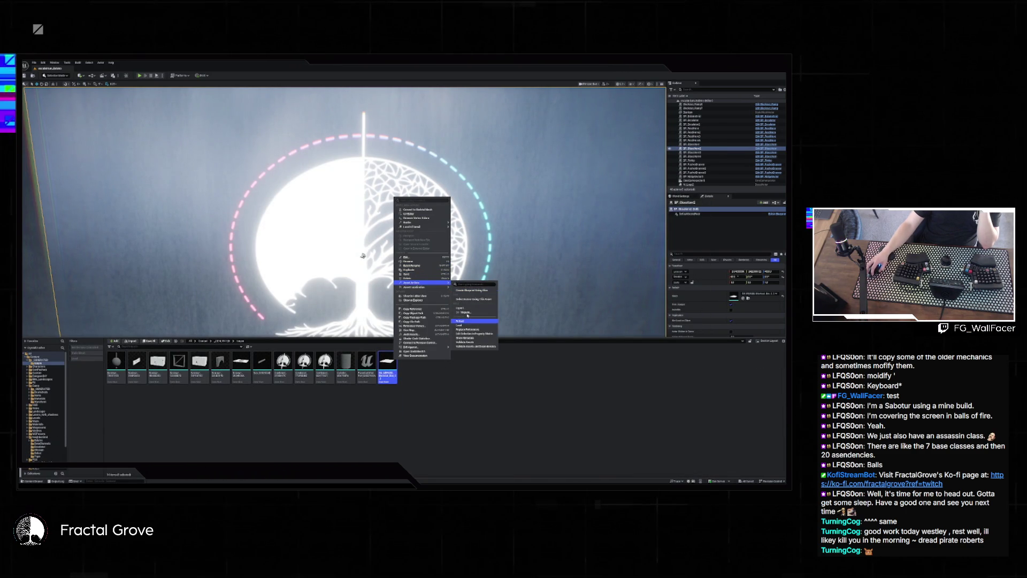
pyautogui.click(467, 313)
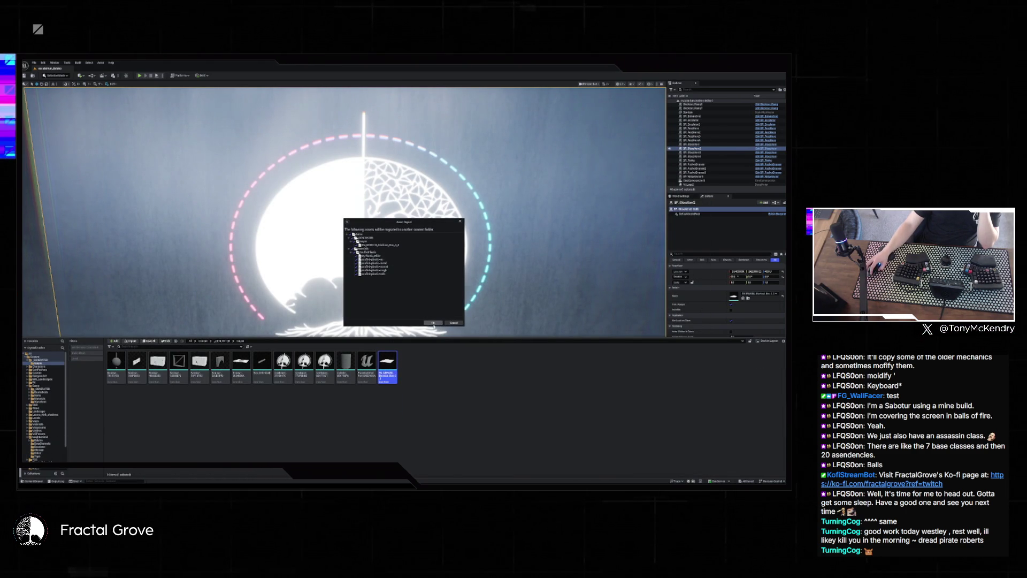
pyautogui.click(431, 323)
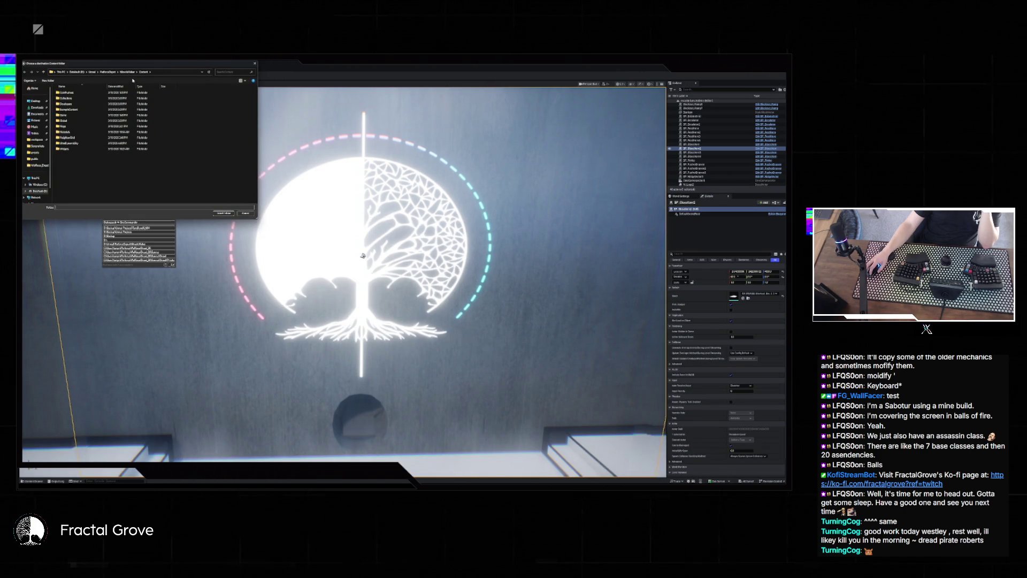
pyautogui.click(222, 213)
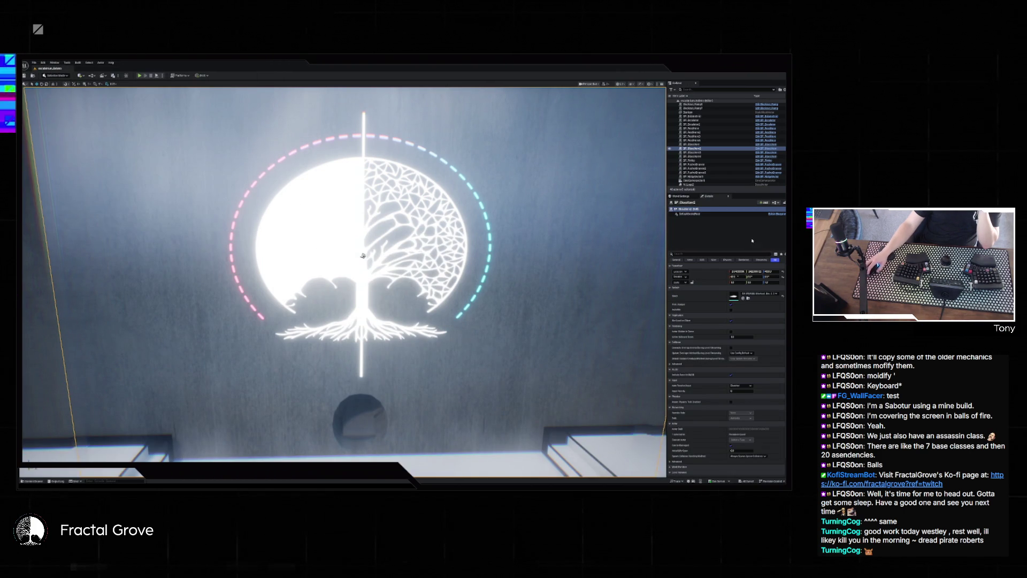
pyautogui.hotkey('alt', 'Tab')
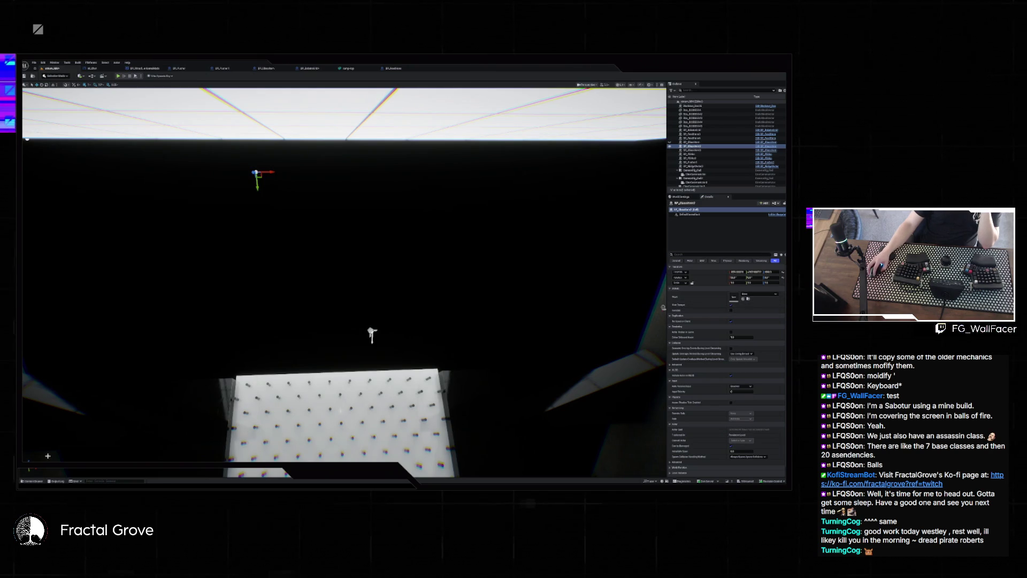
# Browse this project's Content Drawer folders, then return to the peg-wall project.
pyautogui.hotkey('ctrl', 'space')
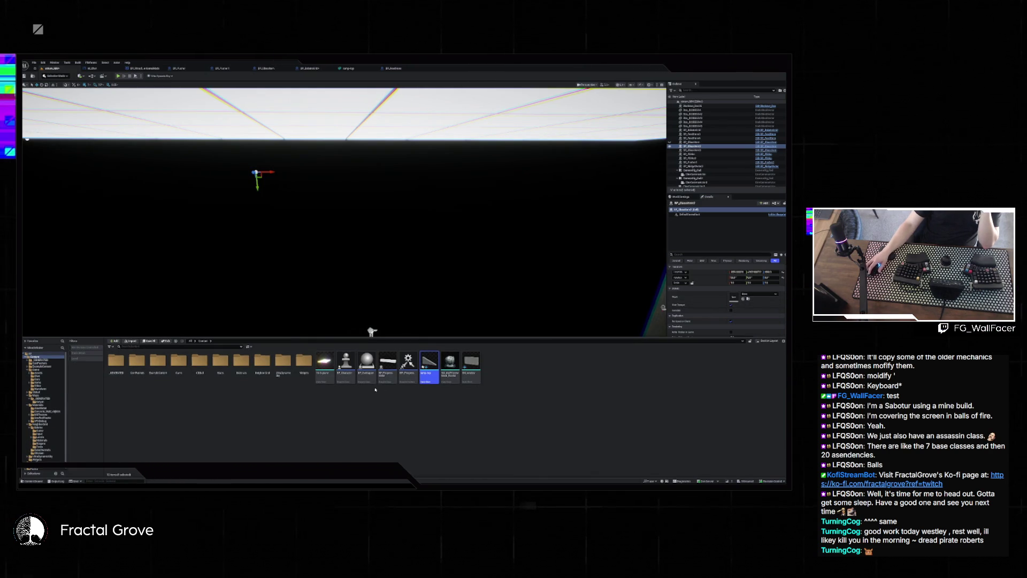
pyautogui.hotkey('alt', 'Left')
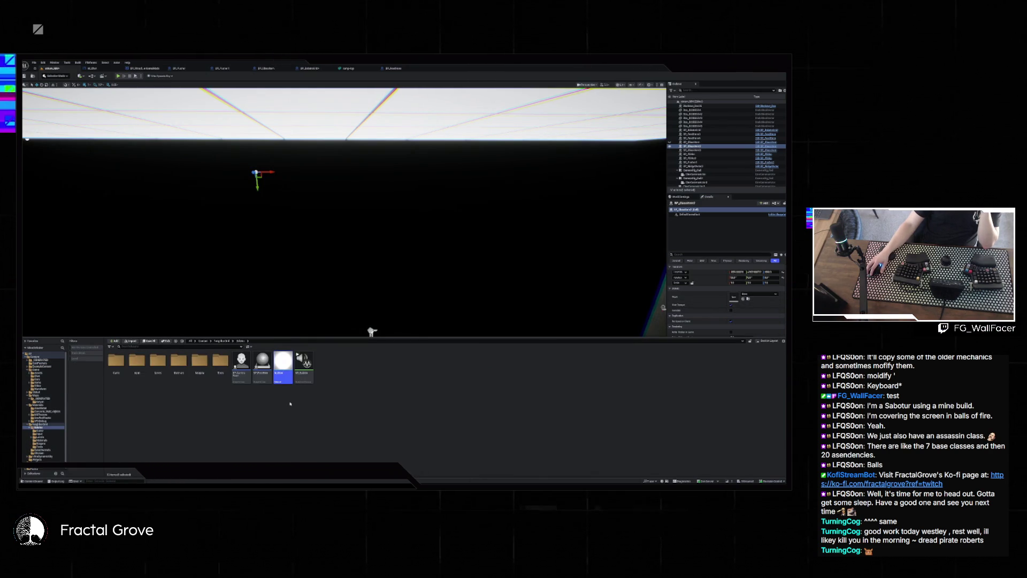
pyautogui.hotkey('alt', 'Left')
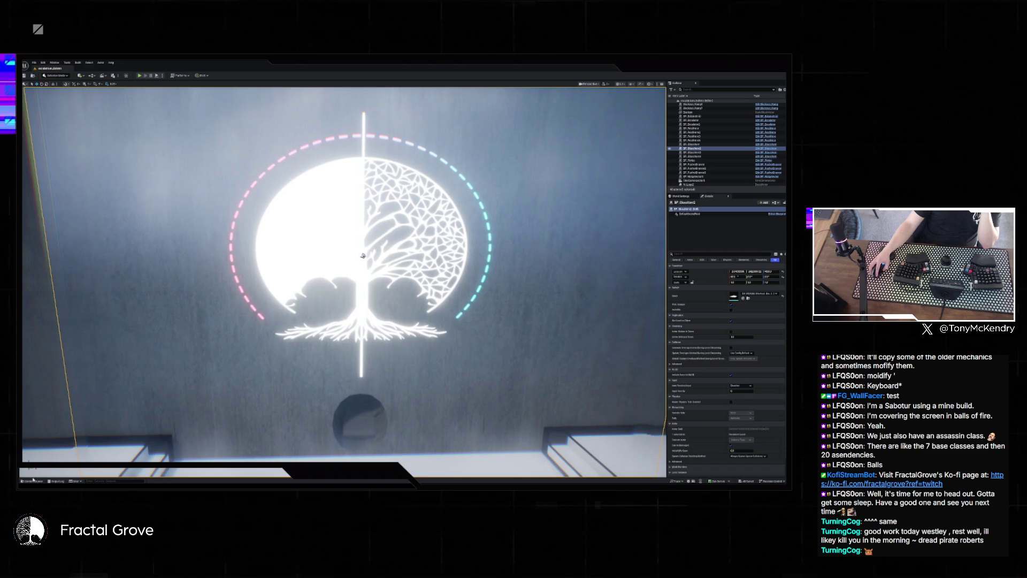
pyautogui.click(33, 480)
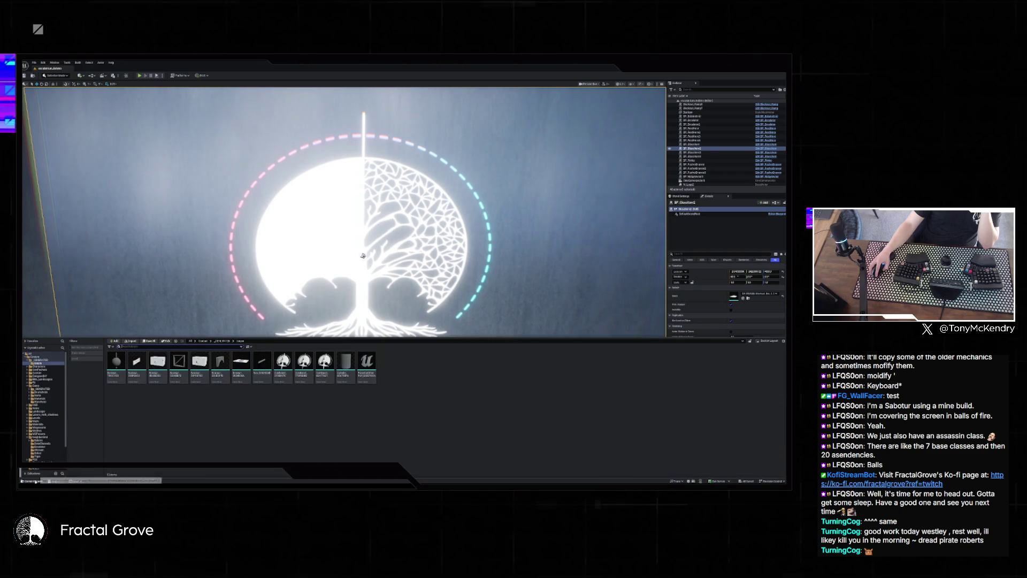
pyautogui.click(34, 481)
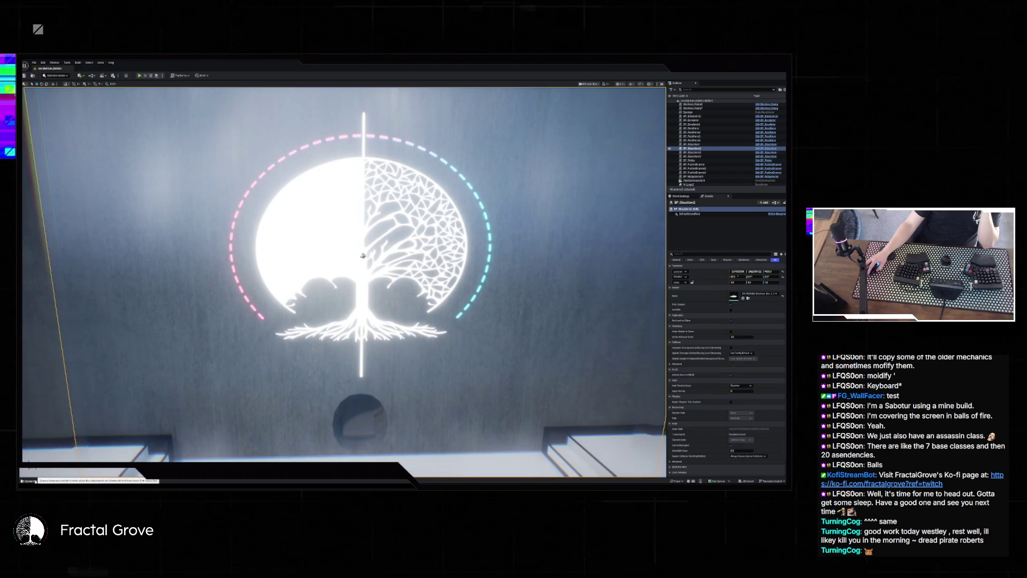
pyautogui.click(748, 298)
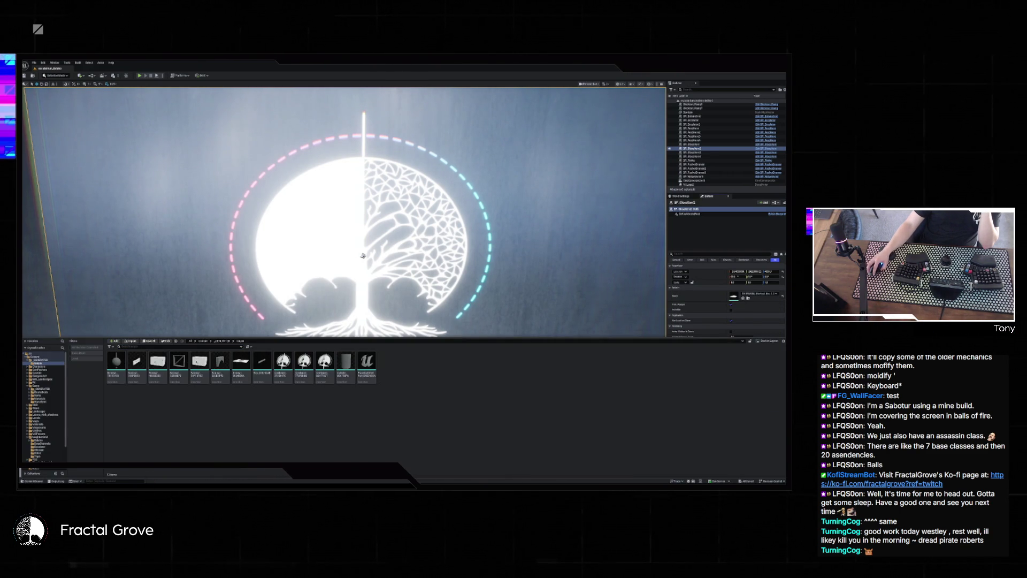
pyautogui.hotkey('alt', 'Tab')
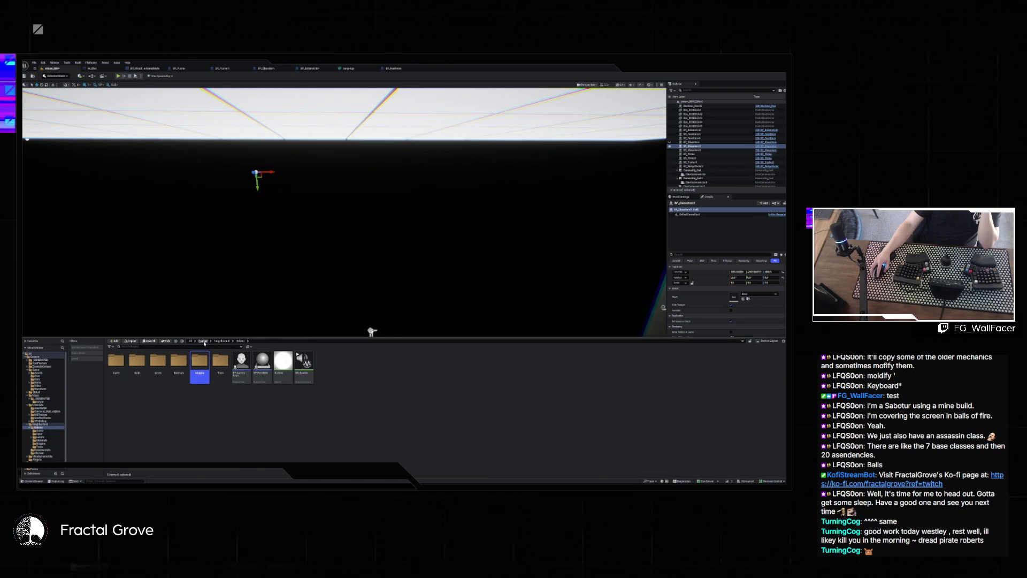
# From the Content > Input folder, assign the migrated mesh to the empty actor's Static Mesh slot.
pyautogui.click(203, 341)
pyautogui.doubleClick(117, 361)
pyautogui.doubleClick(116, 361)
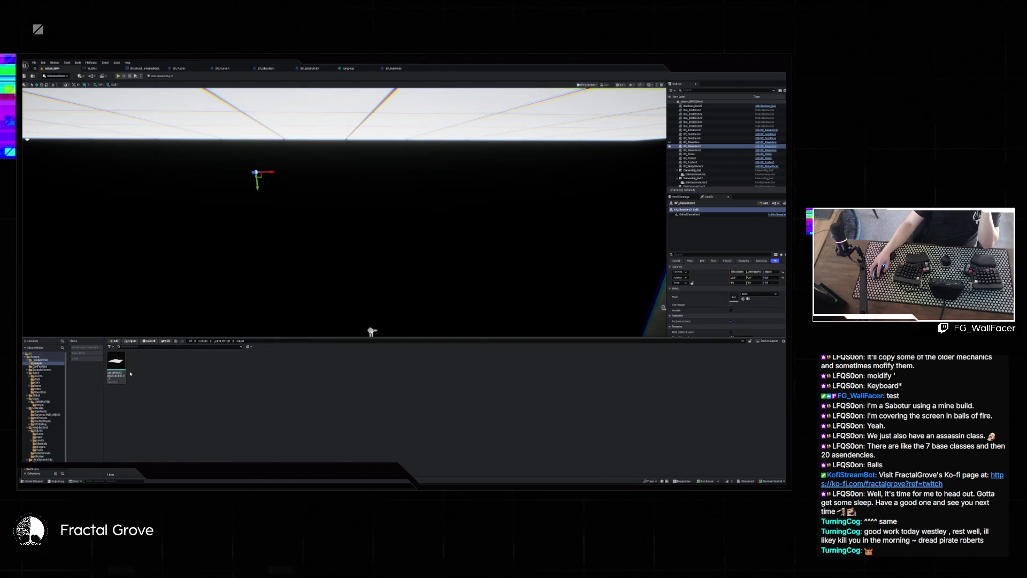
pyautogui.hotkey('ctrl', 'space')
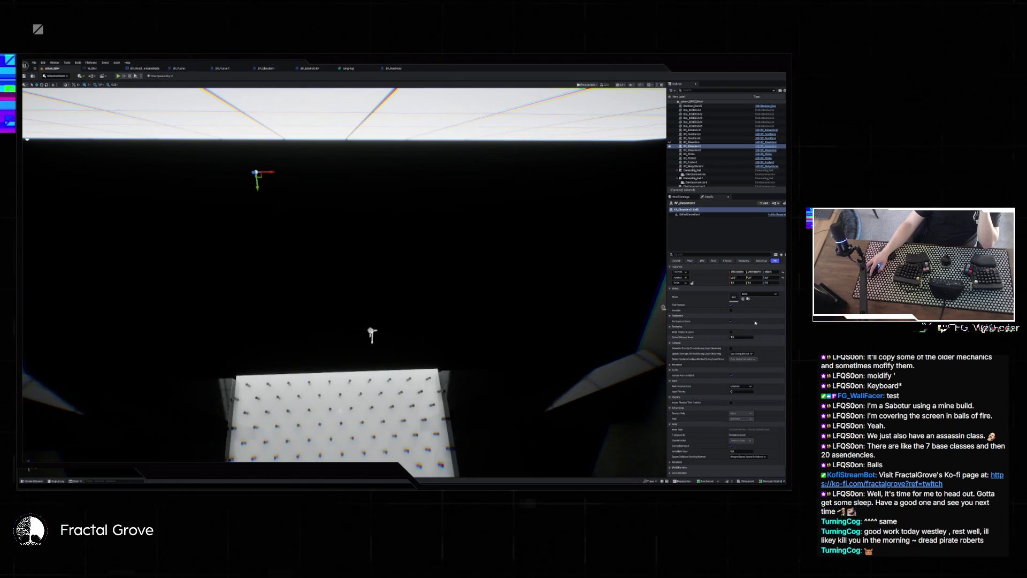
pyautogui.click(743, 298)
pyautogui.moveTo(501, 367)
pyautogui.mouseDown()
pyautogui.moveTo(417, 385)
pyautogui.moveTo(385, 359)
pyautogui.mouseUp()
pyautogui.click(706, 151)
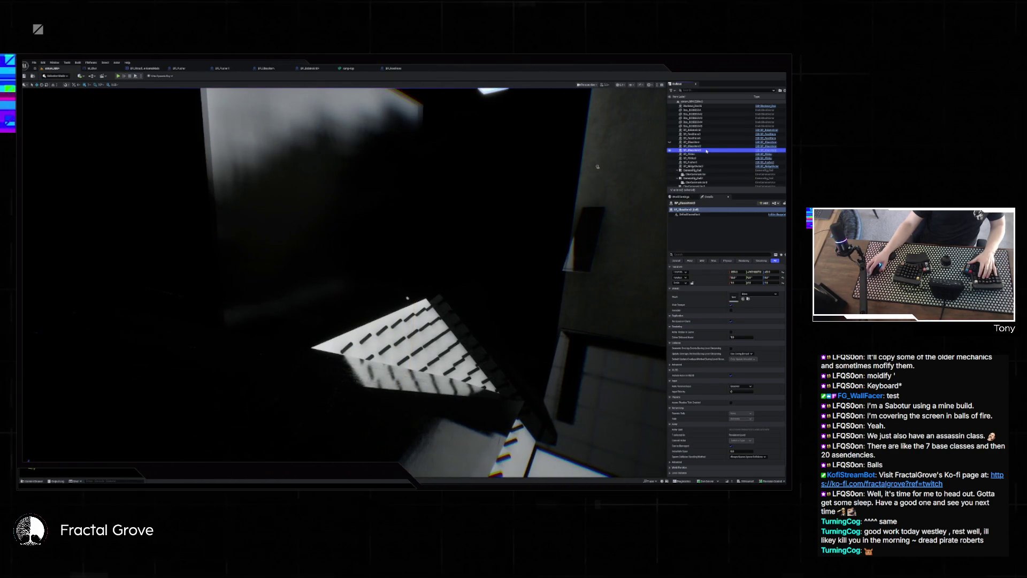
# Check the tall wall and side box actors, then undo twice to revert the last peg-wall room edit.
pyautogui.click(743, 298)
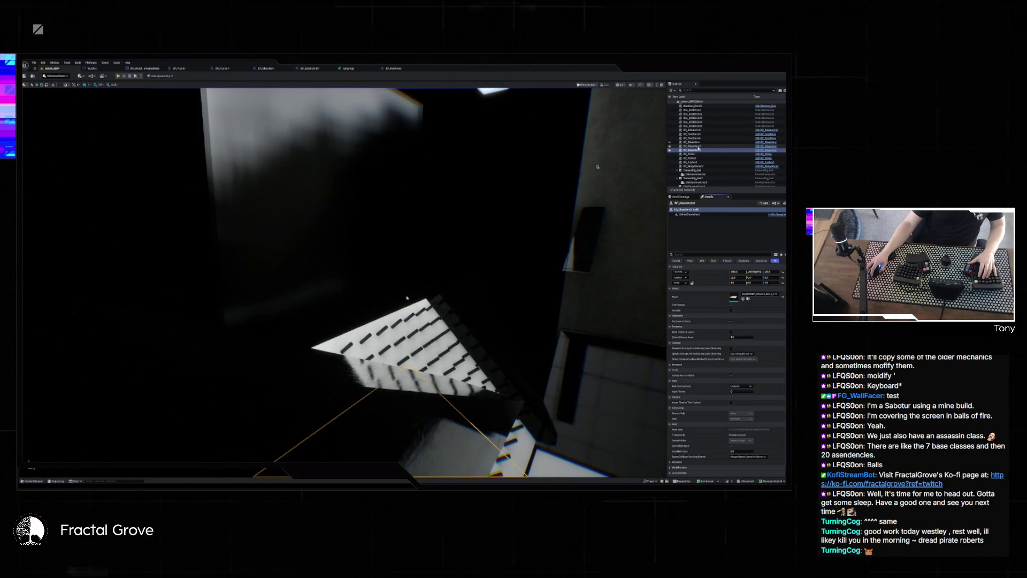
pyautogui.click(695, 146)
pyautogui.click(698, 143)
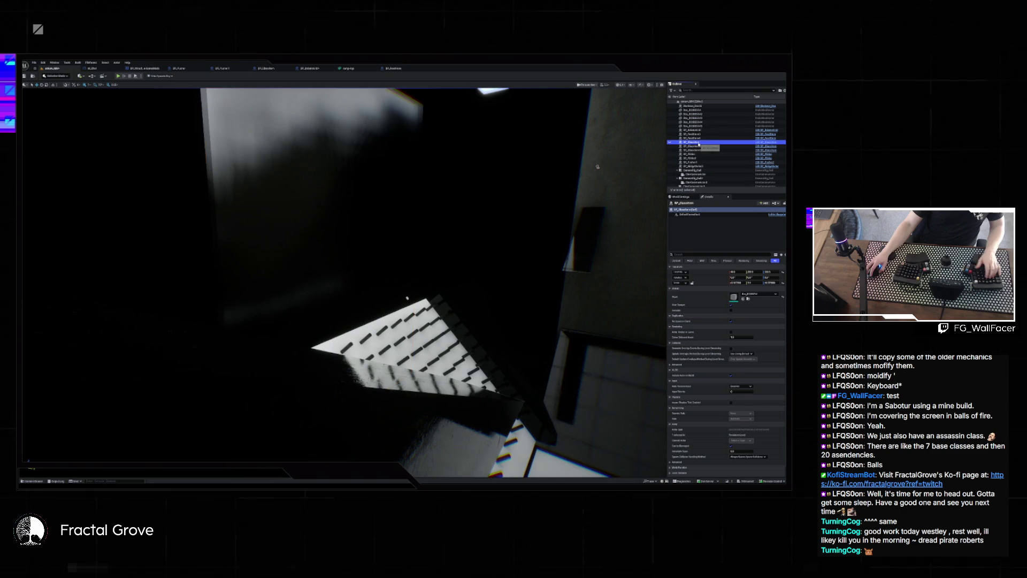
pyautogui.moveTo(426, 264)
pyautogui.mouseDown()
pyautogui.moveTo(329, 234)
pyautogui.moveTo(516, 232)
pyautogui.mouseUp()
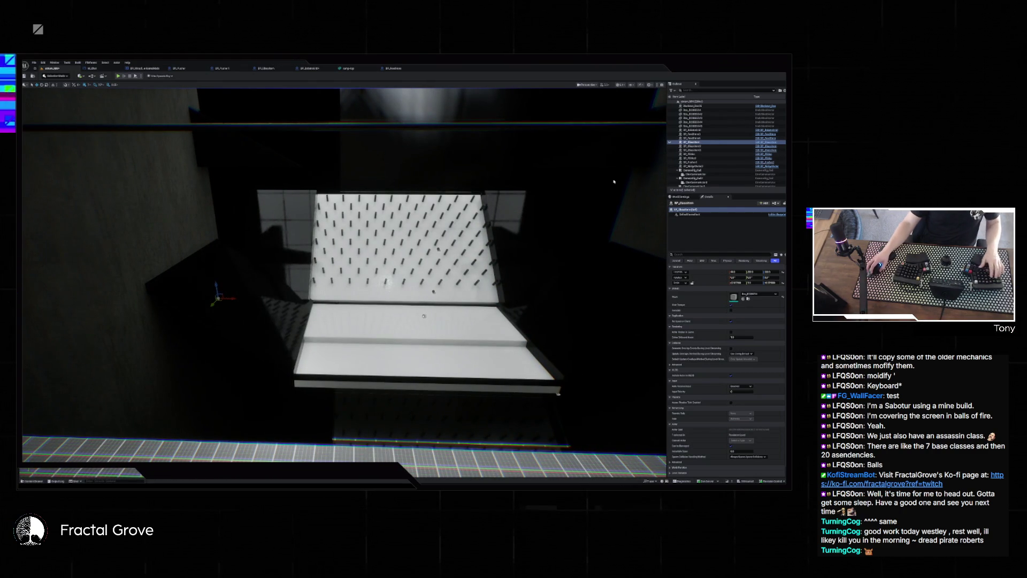
pyautogui.moveTo(614, 182)
pyautogui.mouseDown()
pyautogui.moveTo(663, 183)
pyautogui.moveTo(598, 203)
pyautogui.mouseUp()
pyautogui.hotkey('ctrl', 'z')
pyautogui.hotkey('ctrl', 'z')
pyautogui.hotkey('ctrl', 'z')
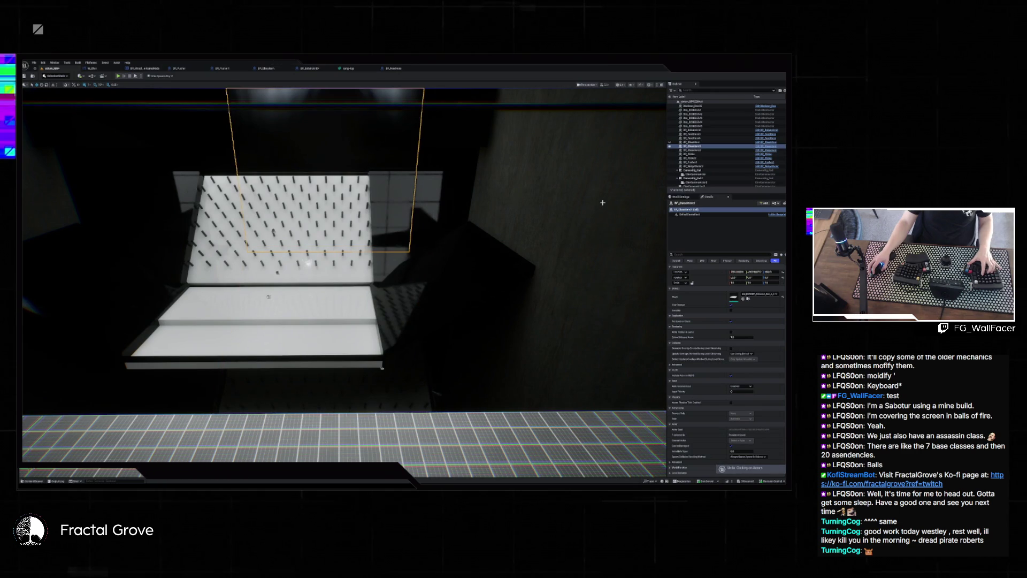
pyautogui.hotkey('ctrl', 'z')
pyautogui.hotkey('ctrl', 'z')
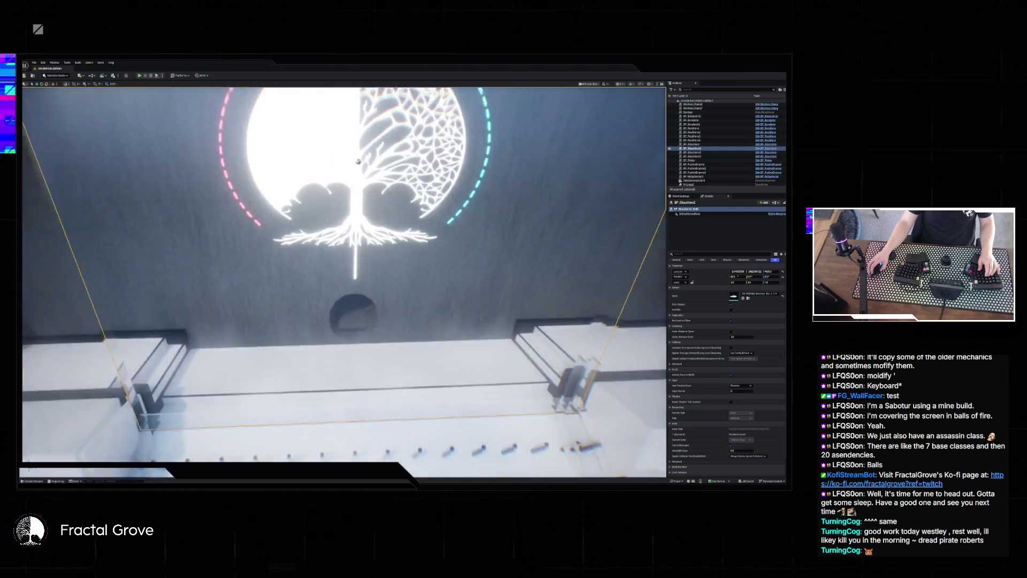
# Add four wall panels, another assembly piece and the long white walkway to the selection, undoing a stray panel move.
pyautogui.moveTo(395, 277)
pyautogui.mouseDown()
pyautogui.moveTo(500, 341)
pyautogui.moveTo(551, 395)
pyautogui.mouseUp()
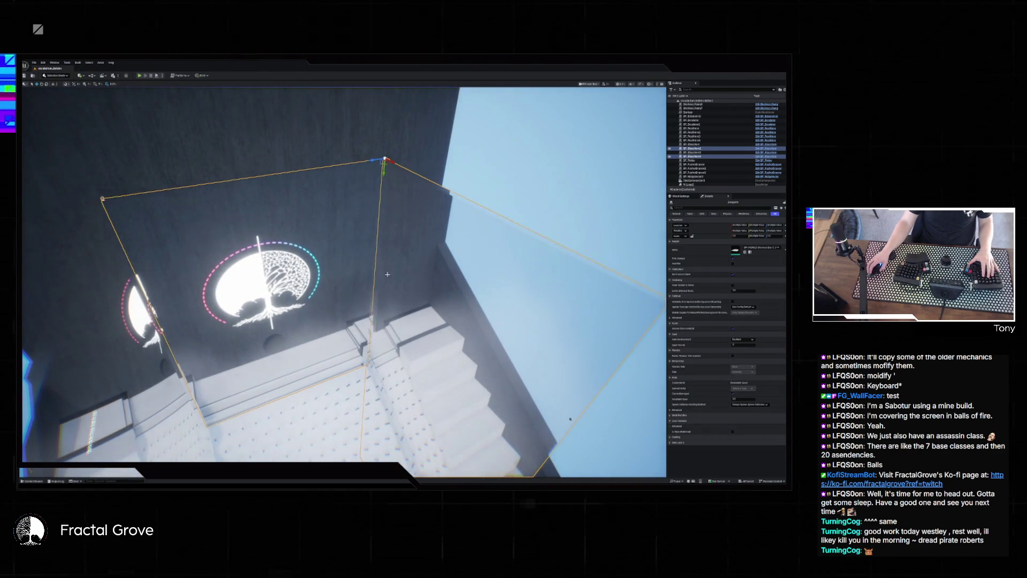
pyautogui.keyDown('ctrl'); pyautogui.click(570, 419); pyautogui.keyUp('ctrl')
pyautogui.hotkey('ctrl', 'z')
pyautogui.moveTo(397, 281); pyautogui.dragTo(360, 453)
pyautogui.keyDown('ctrl'); pyautogui.click(257, 283); pyautogui.keyUp('ctrl')
pyautogui.moveTo(256, 284)
pyautogui.mouseDown()
pyautogui.moveTo(362, 291)
pyautogui.moveTo(365, 200)
pyautogui.moveTo(422, 98)
pyautogui.moveTo(301, 167)
pyautogui.mouseUp()
pyautogui.keyDown('ctrl'); pyautogui.click(273, 272); pyautogui.keyUp('ctrl')
pyautogui.moveTo(273, 272); pyautogui.dragTo(389, 312)
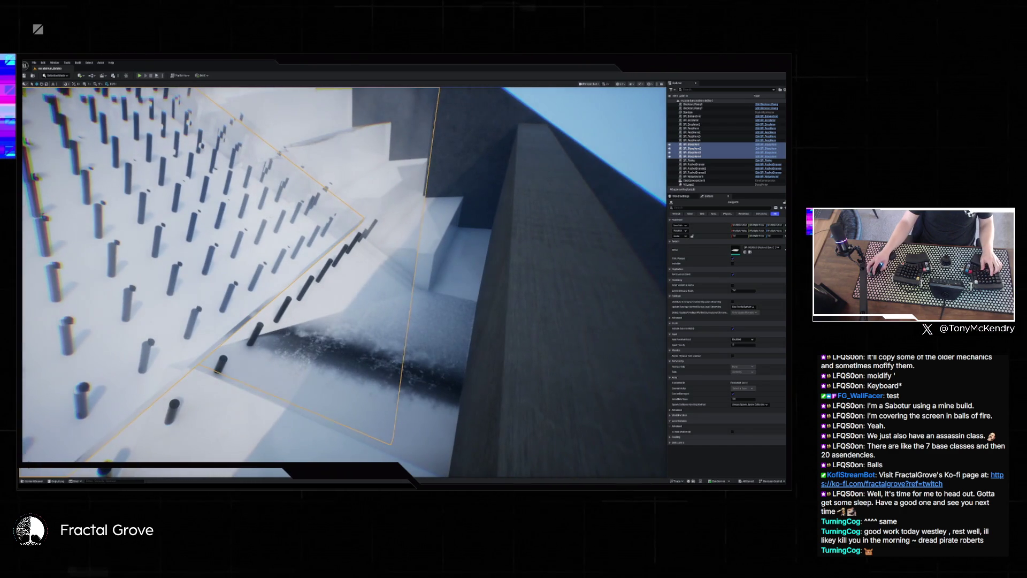
pyautogui.keyDown('ctrl'); pyautogui.click(312, 278); pyautogui.keyUp('ctrl')
pyautogui.moveTo(312, 279)
pyautogui.mouseDown()
pyautogui.moveTo(268, 257)
pyautogui.moveTo(348, 274)
pyautogui.mouseUp()
pyautogui.keyDown('ctrl'); pyautogui.click(377, 269); pyautogui.keyUp('ctrl')
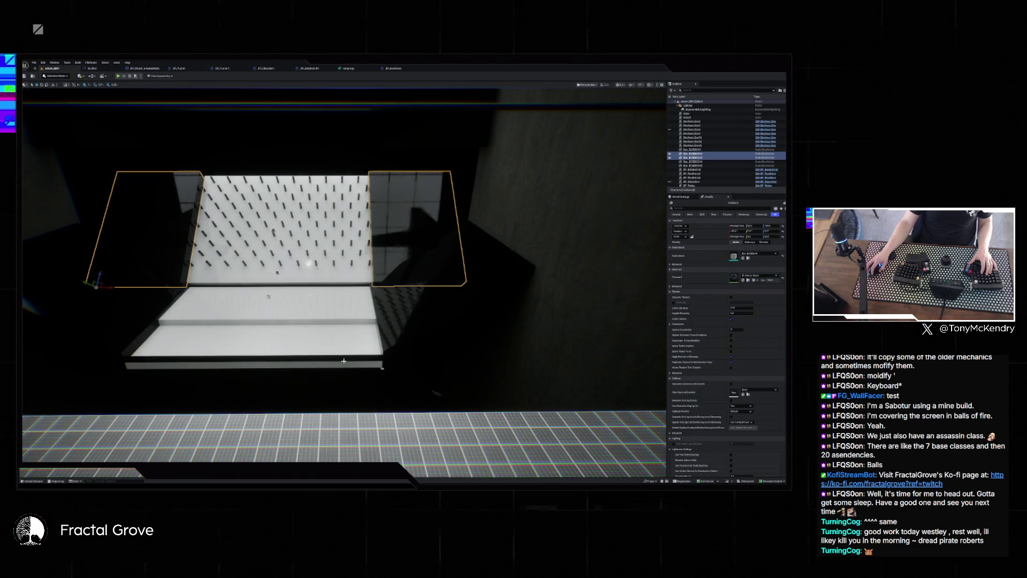
# Select the BP_Pusher1 step platform and open its Blueprint from the facade level's Outliner.
pyautogui.click(269, 296)
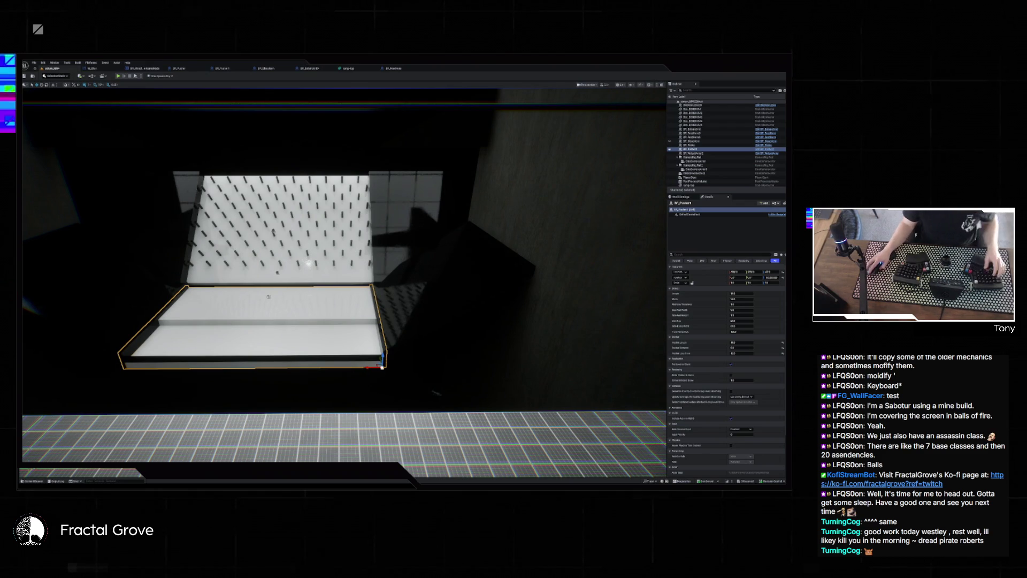
pyautogui.hotkey('alt', 'Tab')
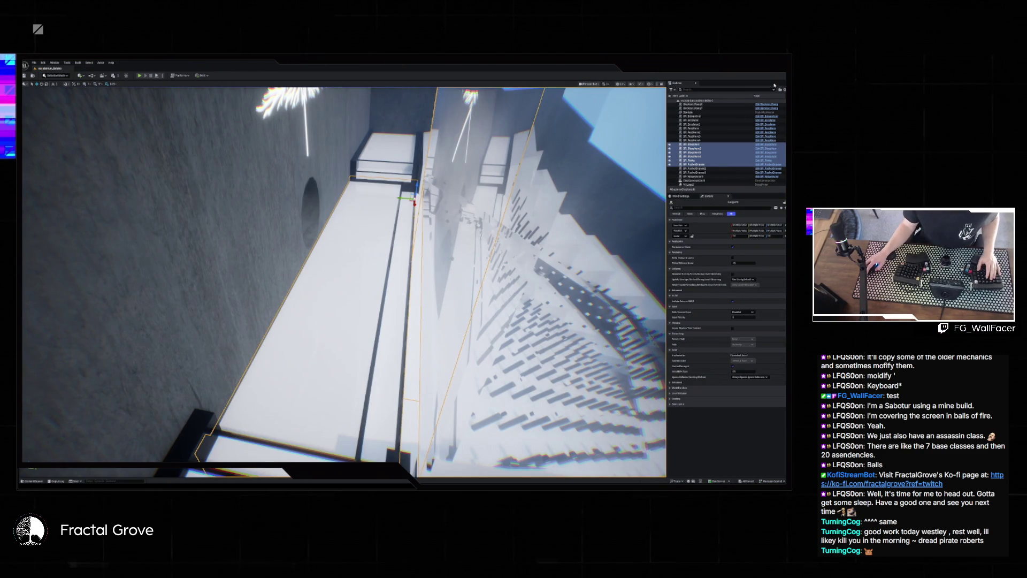
pyautogui.click(769, 166)
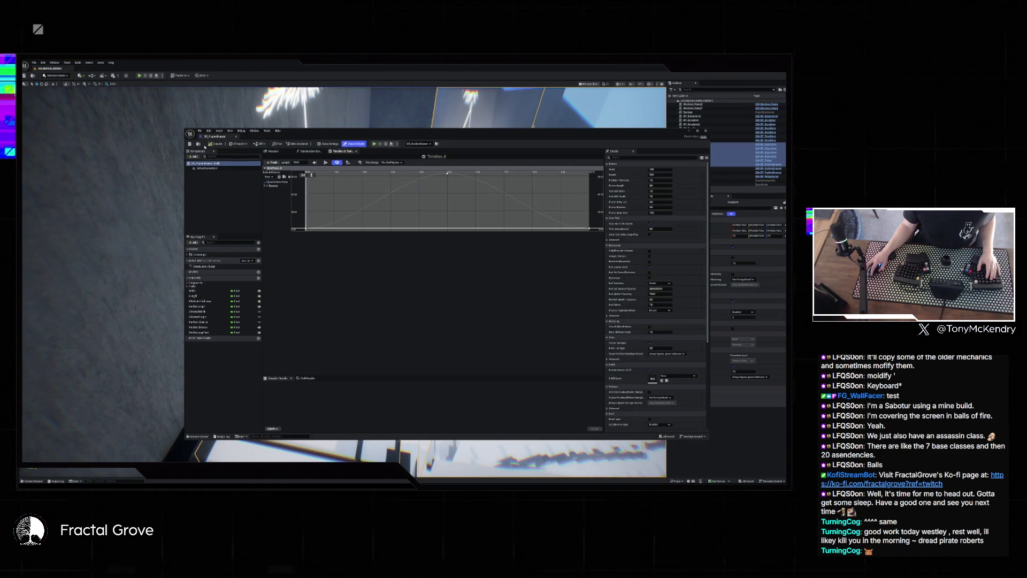
# Migrate the Blueprint asset via Asset Actions > Migrate into the other project's Content folder, then close the Blueprint editor.
pyautogui.hotkey('ctrl', 'space')
pyautogui.rightClick(366, 356)
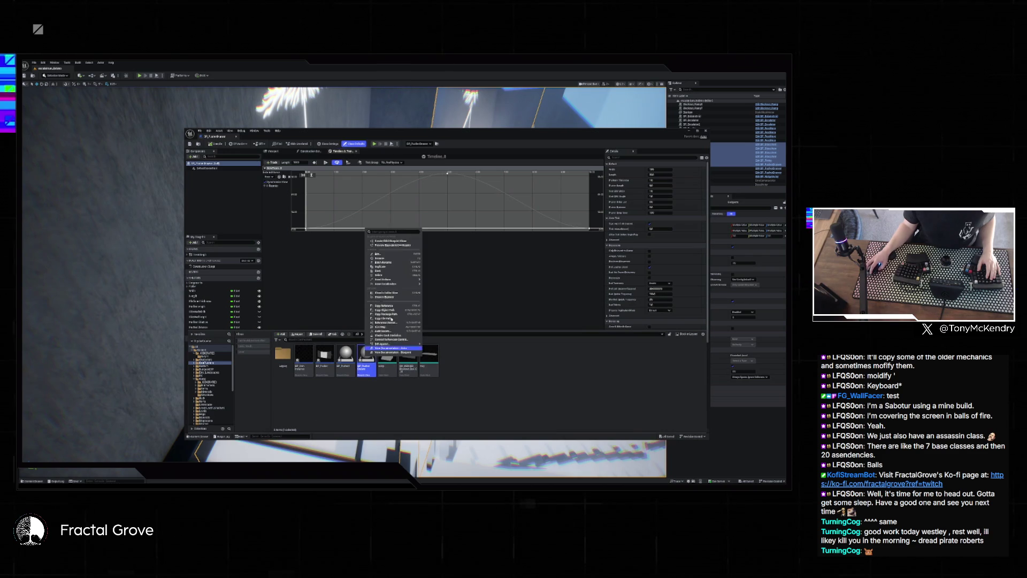
pyautogui.moveTo(391, 281)
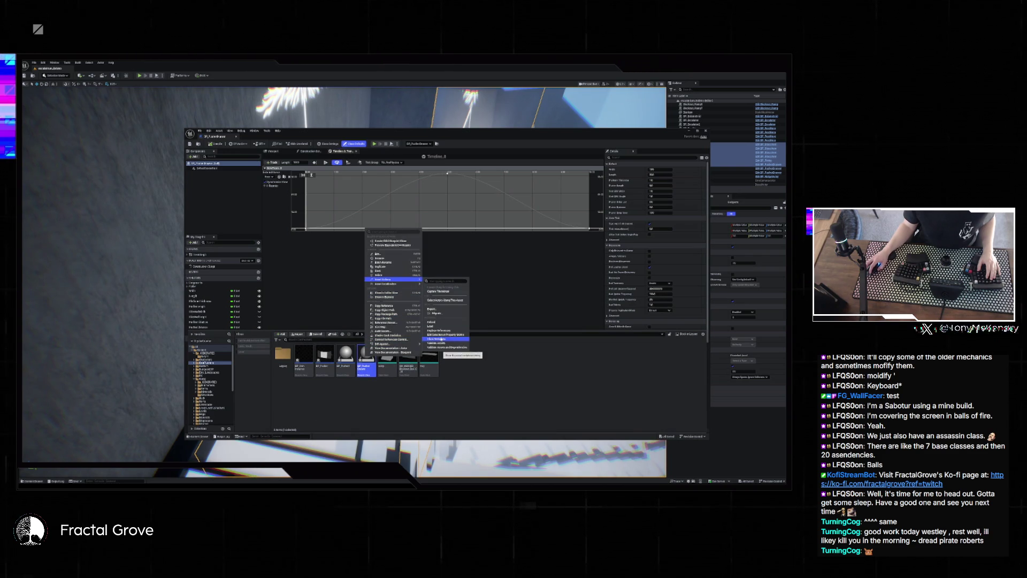
pyautogui.click(435, 313)
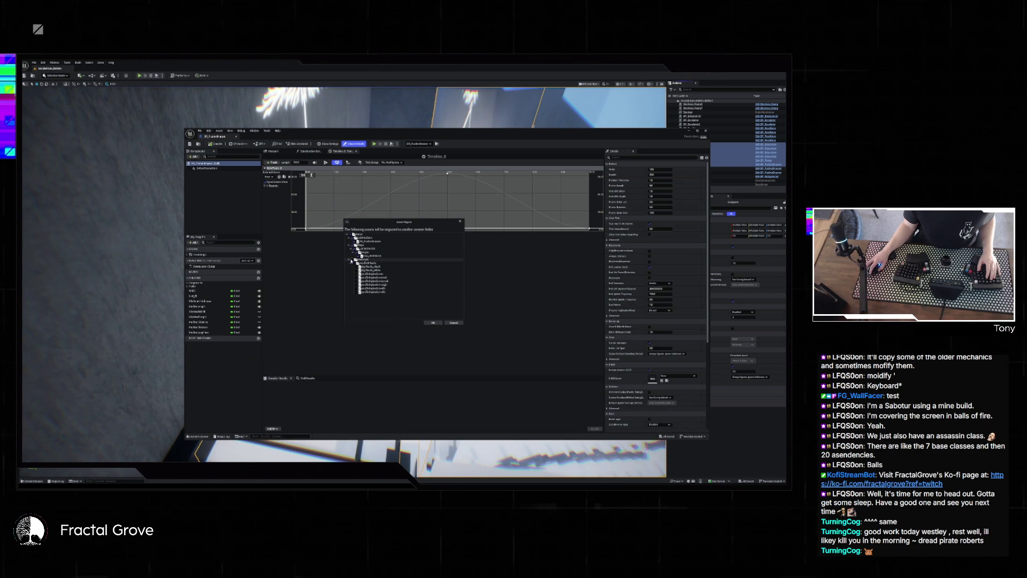
pyautogui.click(441, 322)
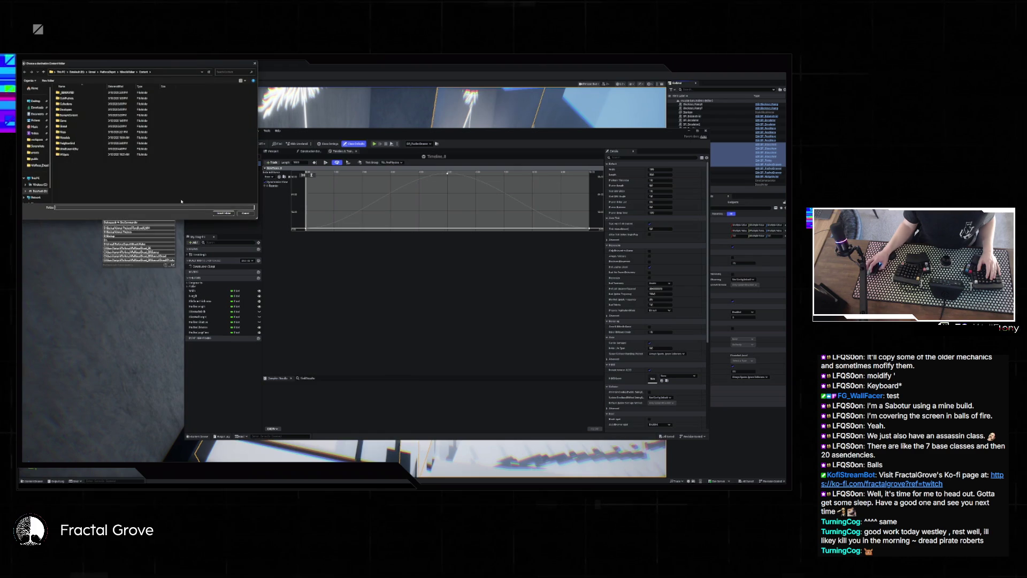
pyautogui.click(224, 214)
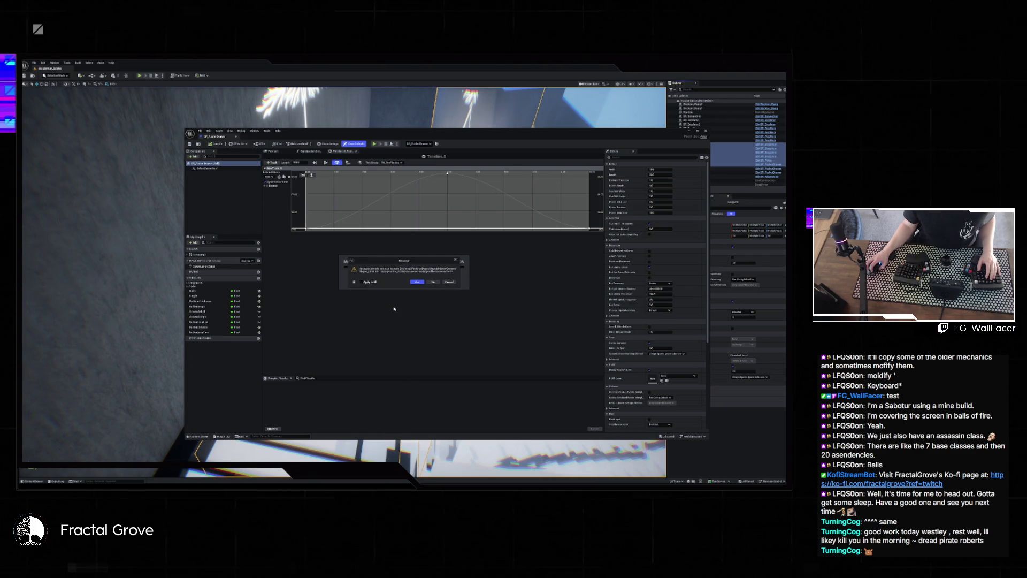
pyautogui.click(435, 283)
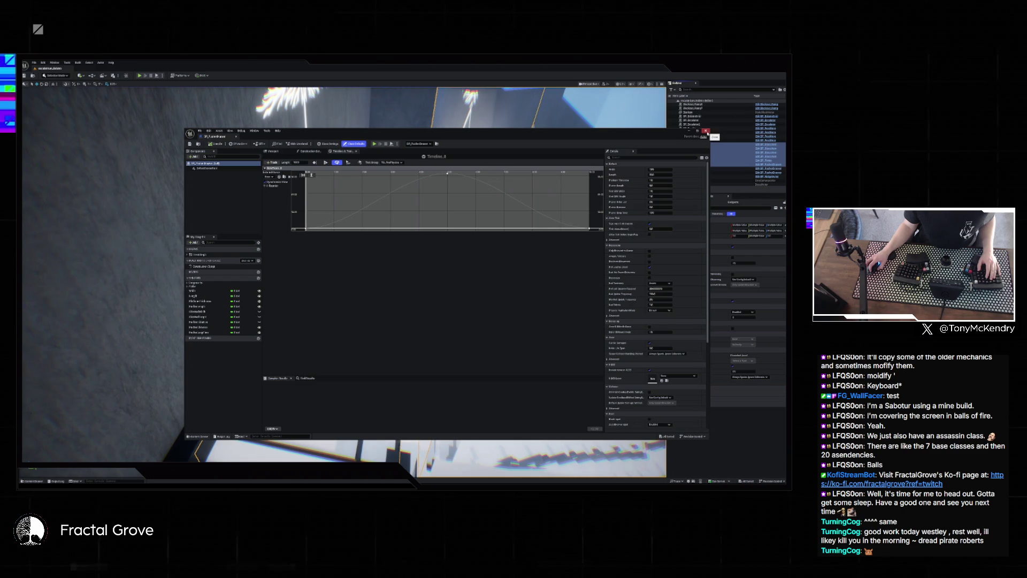
pyautogui.click(706, 131)
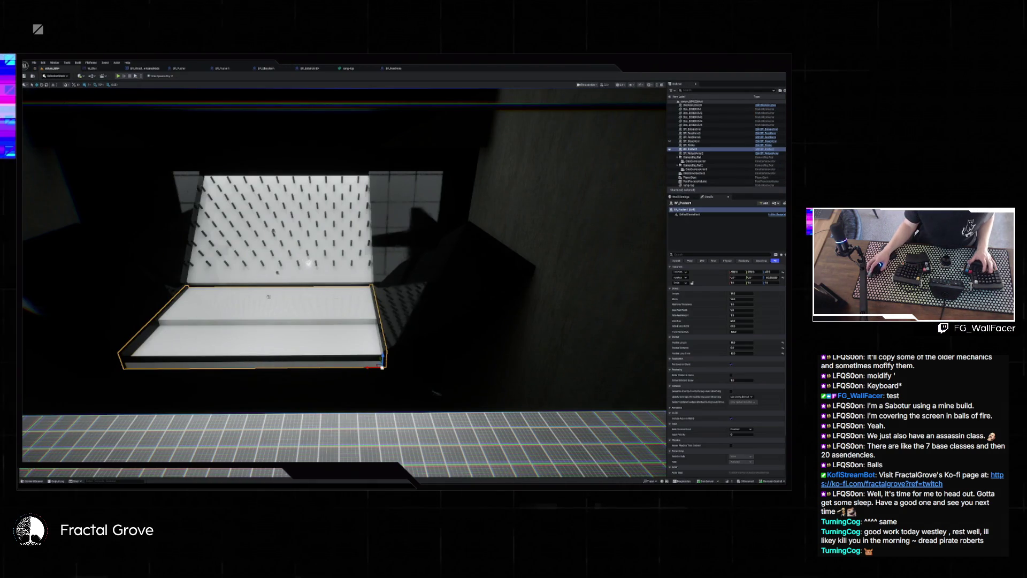
# Paste a copy of the peg-wall actors, shift it right, then undo both the move and the paste.
pyautogui.hotkey('ctrl', 'z')
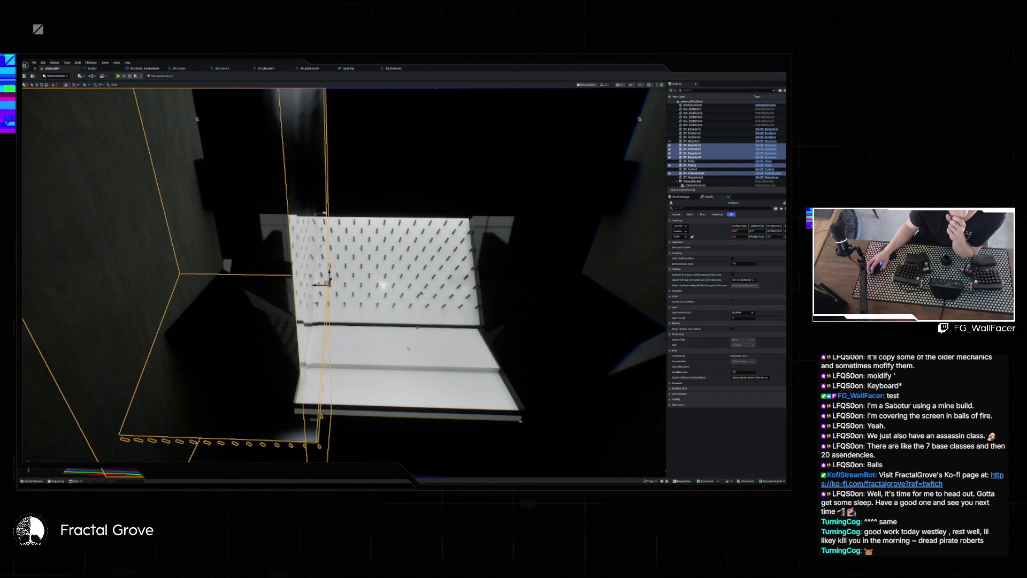
pyautogui.moveTo(323, 281)
pyautogui.mouseDown()
pyautogui.moveTo(484, 283)
pyautogui.moveTo(453, 286)
pyautogui.moveTo(471, 270)
pyautogui.moveTo(507, 107)
pyautogui.mouseUp()
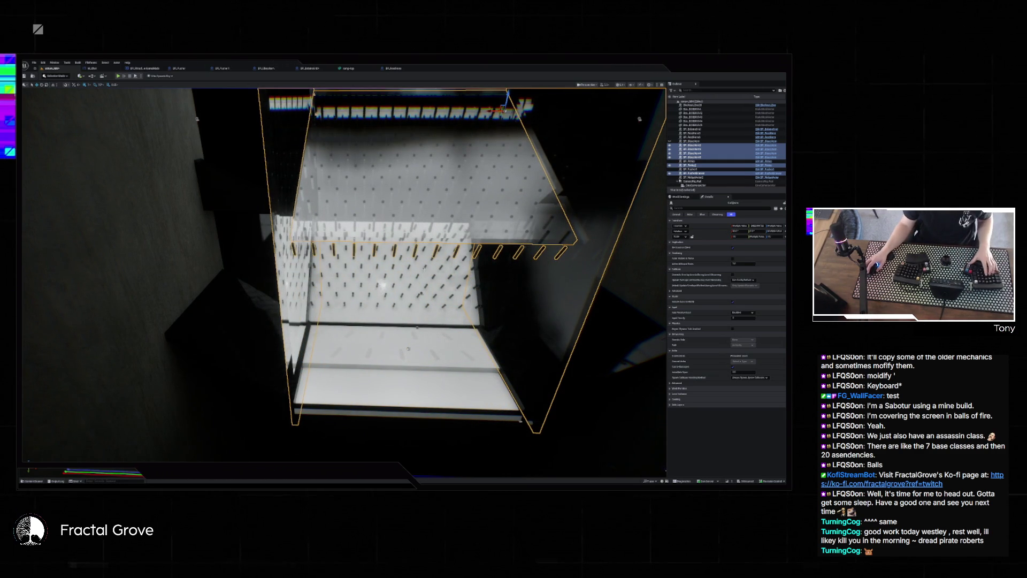
pyautogui.hotkey('ctrl', 'z')
pyautogui.hotkey('ctrl', 'z')
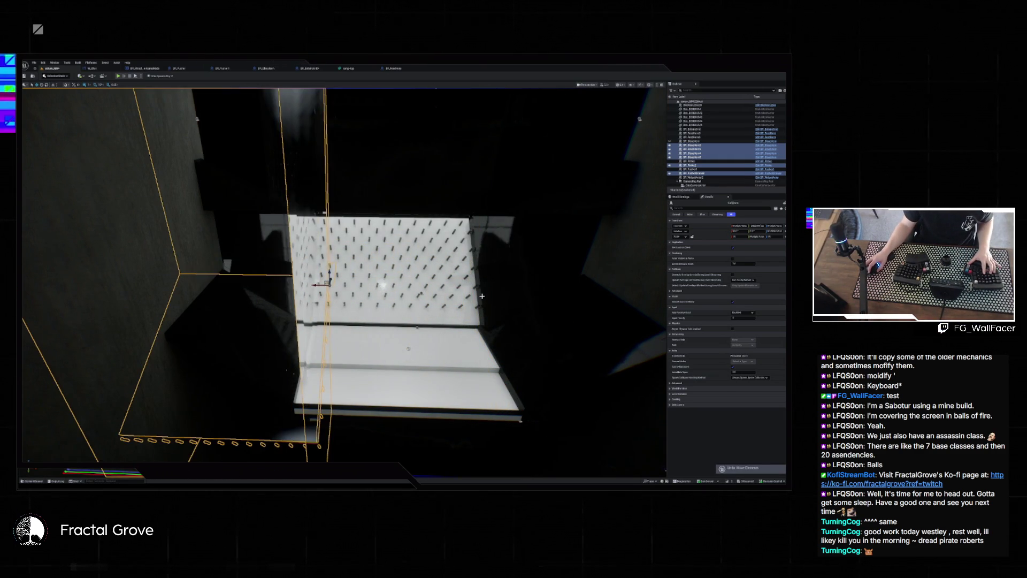
pyautogui.hotkey('ctrl', 'z')
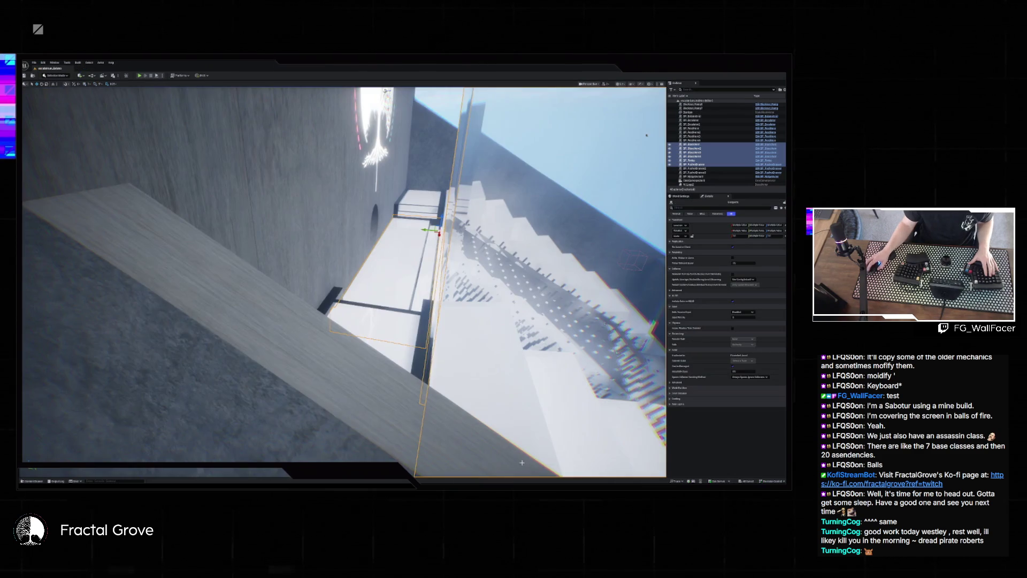
# Select a Skeleton_Box piece on the facade stairs, then return to the peg-wall room's editor and undo.
pyautogui.moveTo(475, 391)
pyautogui.mouseDown()
pyautogui.moveTo(454, 353)
pyautogui.moveTo(470, 396)
pyautogui.mouseUp()
pyautogui.moveTo(346, 329)
pyautogui.mouseDown()
pyautogui.moveTo(342, 321)
pyautogui.moveTo(346, 329)
pyautogui.mouseUp()
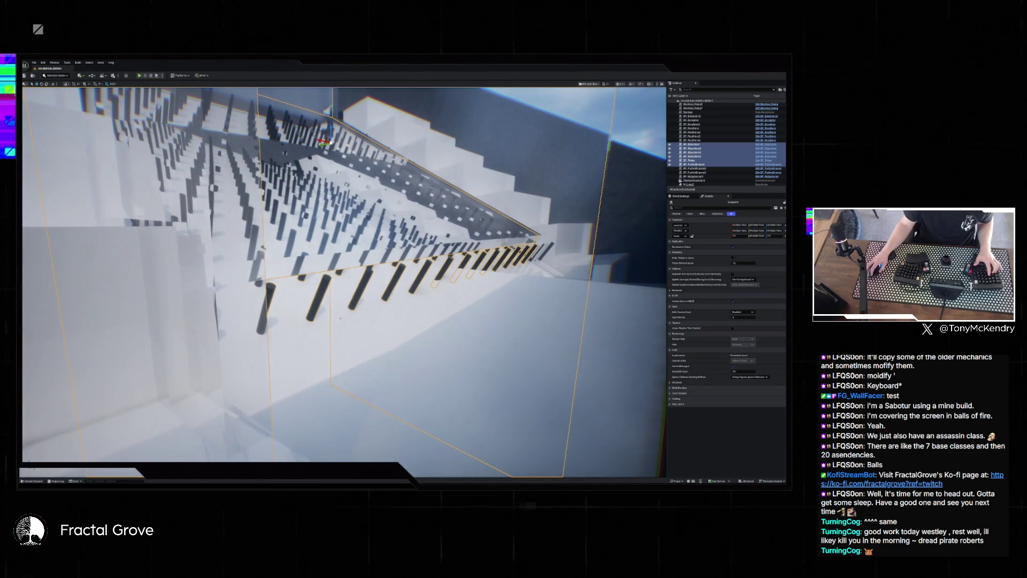
pyautogui.click(336, 312)
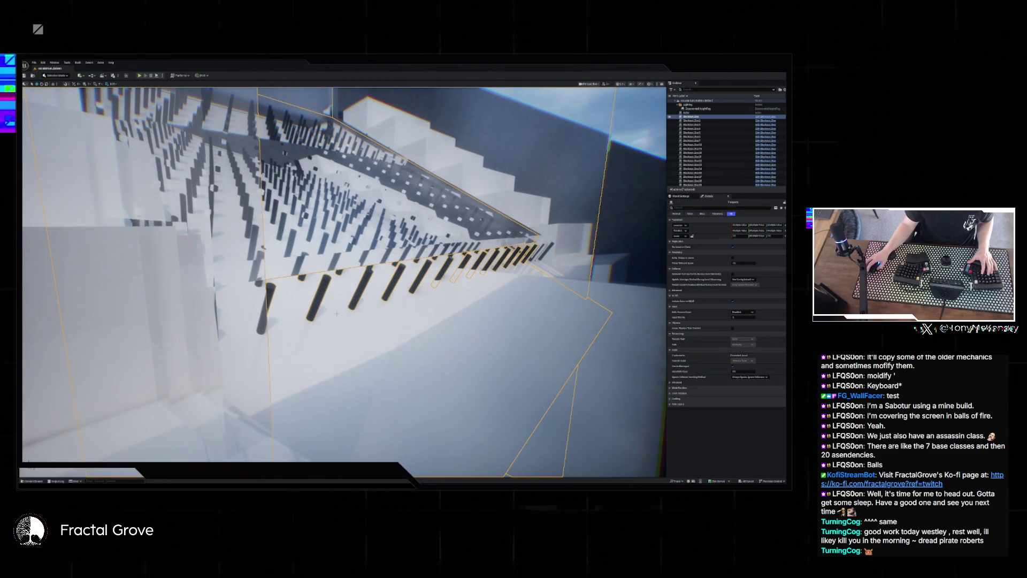
pyautogui.hotkey('alt', 'Tab')
pyautogui.hotkey('ctrl', 'z')
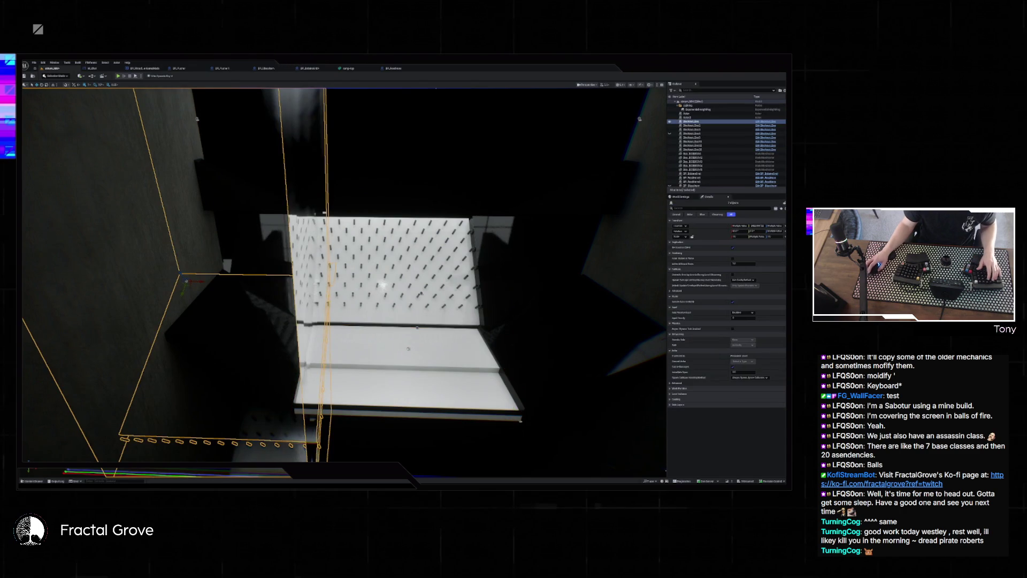
pyautogui.press('f')
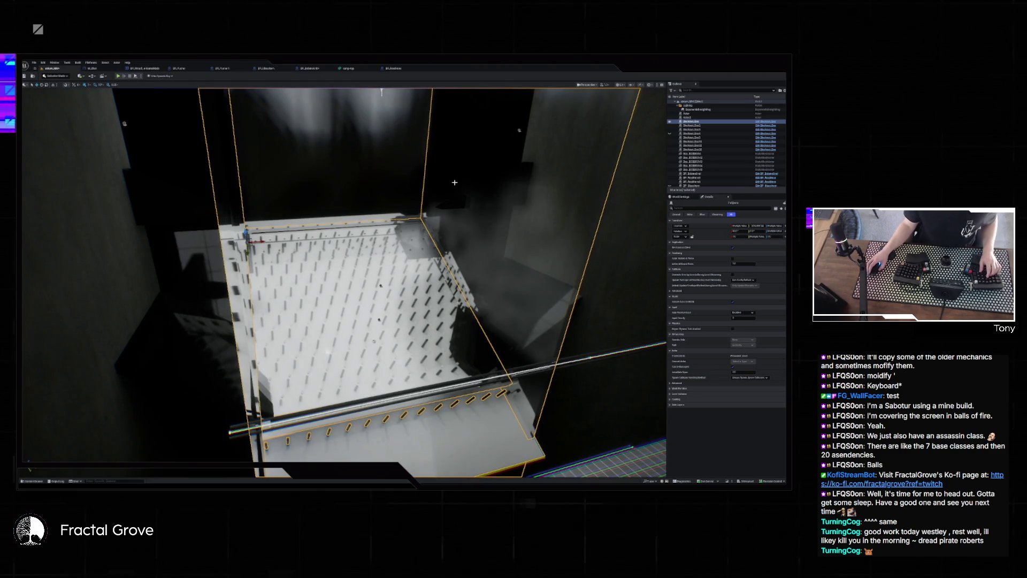
pyautogui.click(335, 270)
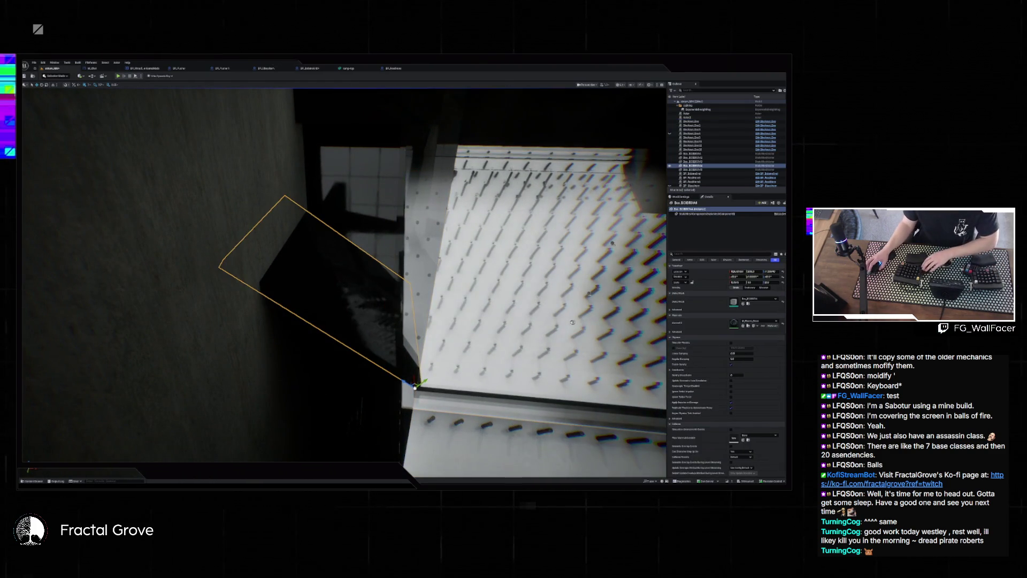
pyautogui.press('Escape')
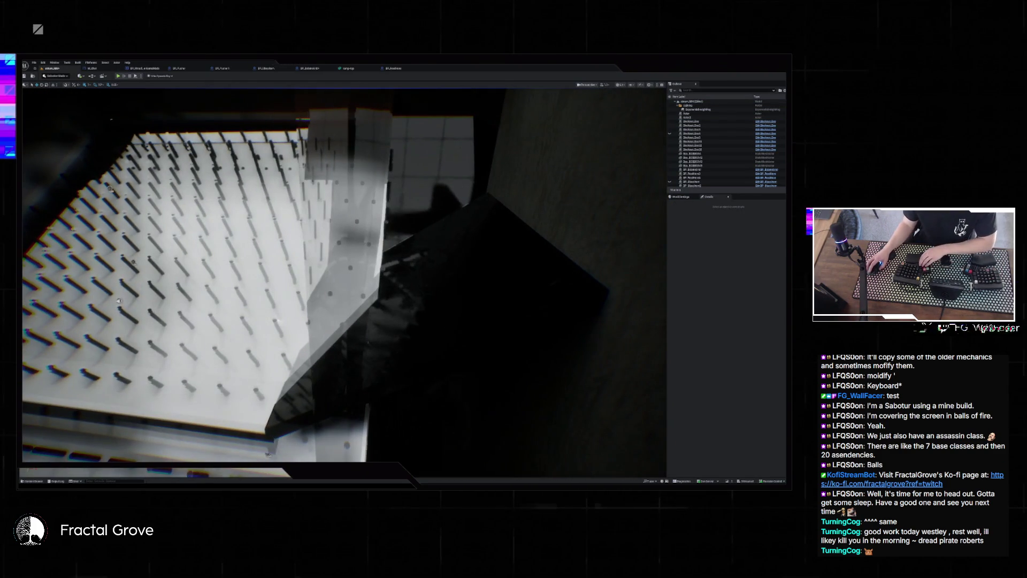
pyautogui.click(489, 264)
pyautogui.press('Escape')
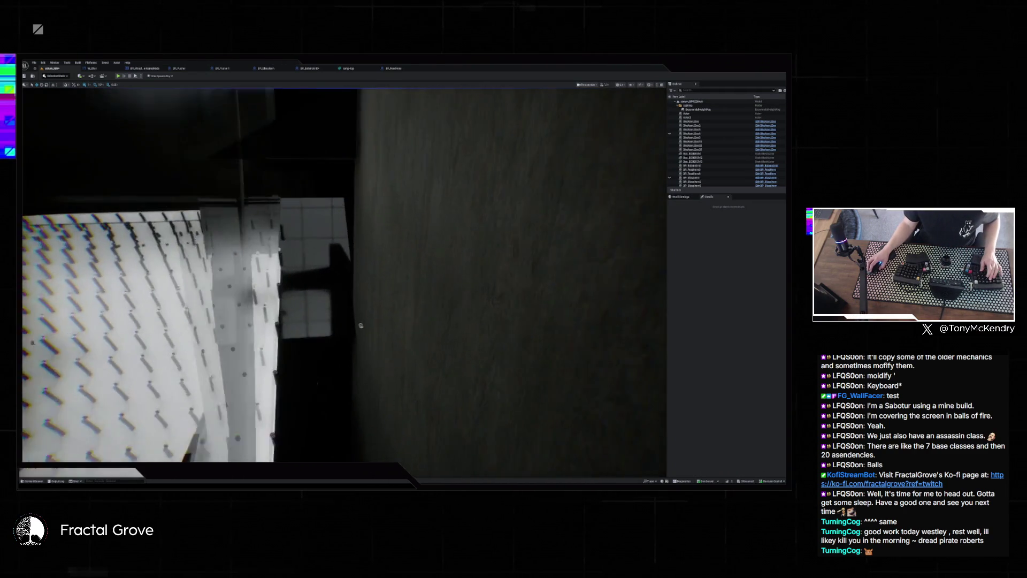
pyautogui.click(362, 272)
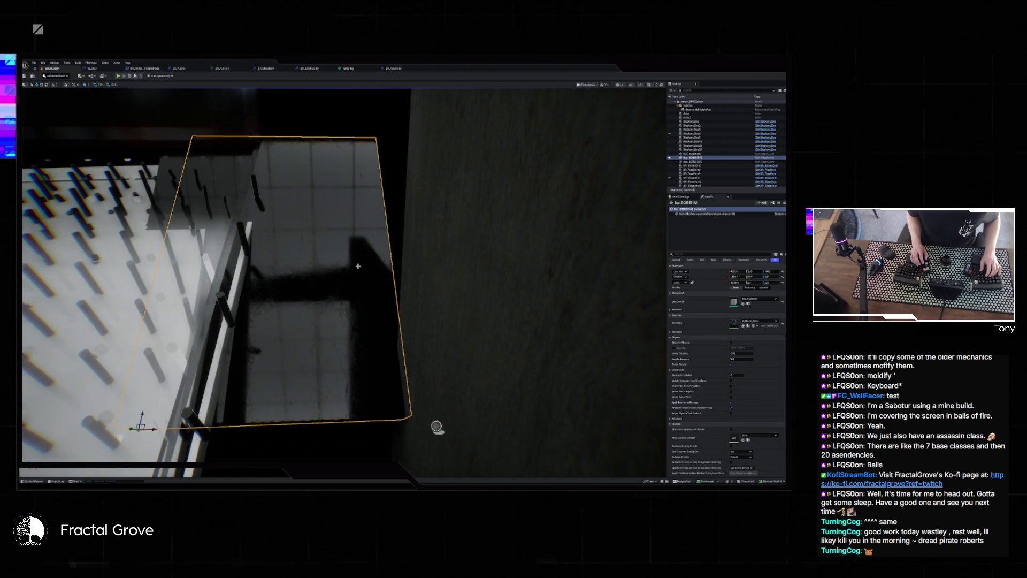
pyautogui.press('Delete')
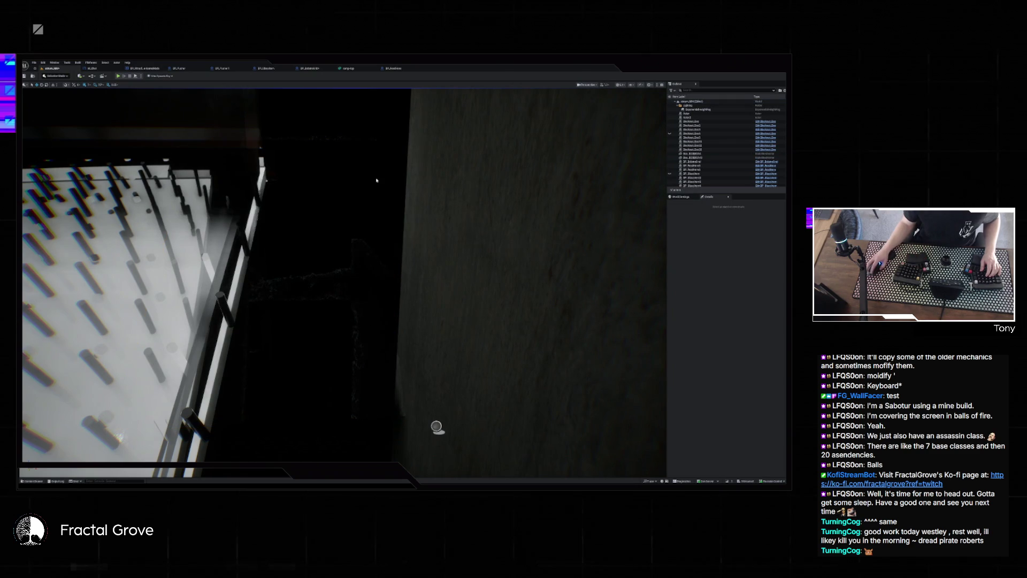
pyautogui.moveTo(127, 98)
pyautogui.mouseDown()
pyautogui.moveTo(150, 107)
pyautogui.moveTo(127, 98)
pyautogui.moveTo(251, 102)
pyautogui.moveTo(240, 102)
pyautogui.mouseUp()
pyautogui.click(303, 245)
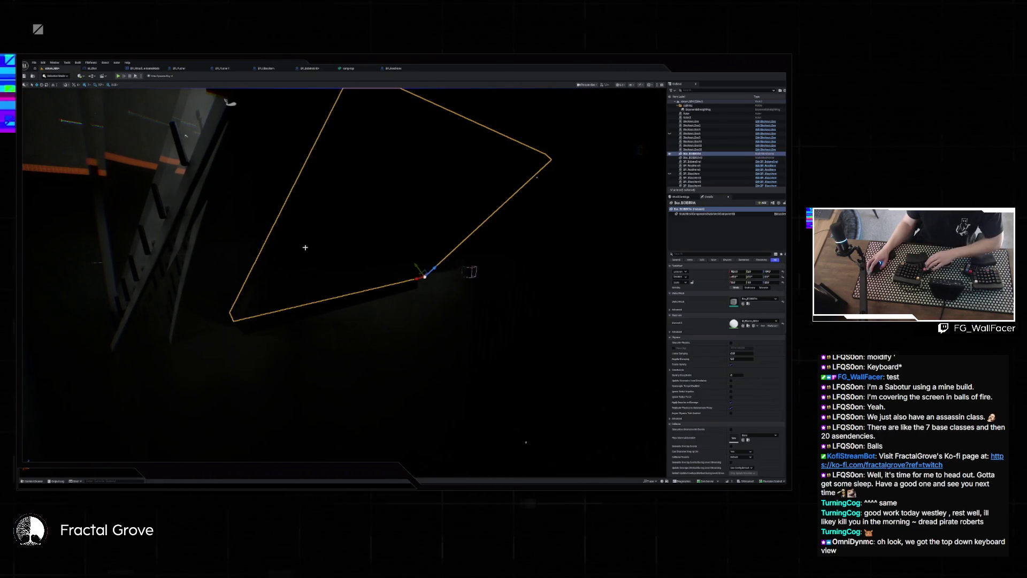
pyautogui.press('Delete')
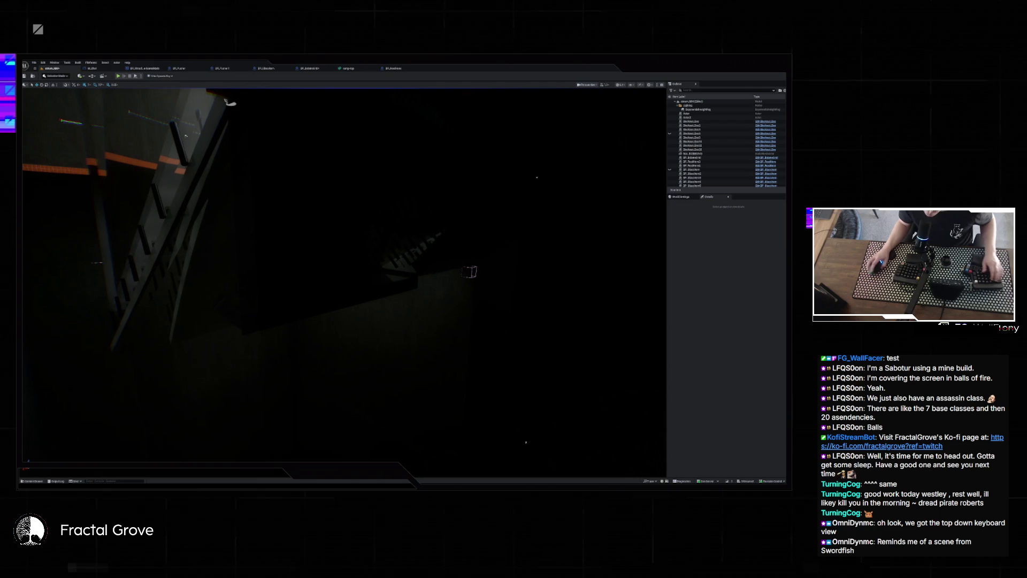
pyautogui.moveTo(450, 290)
pyautogui.mouseDown()
pyautogui.moveTo(498, 290)
pyautogui.moveTo(495, 278)
pyautogui.mouseUp()
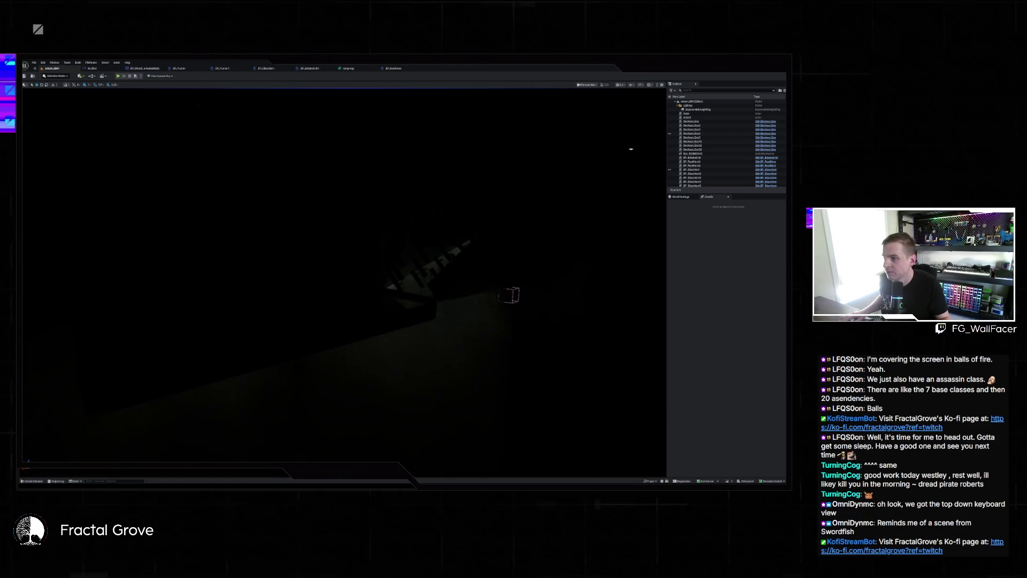
# Select the BP_Pusher1 platform, frame it with F, and look down onto the pegboard and grid floor.
pyautogui.click(529, 258)
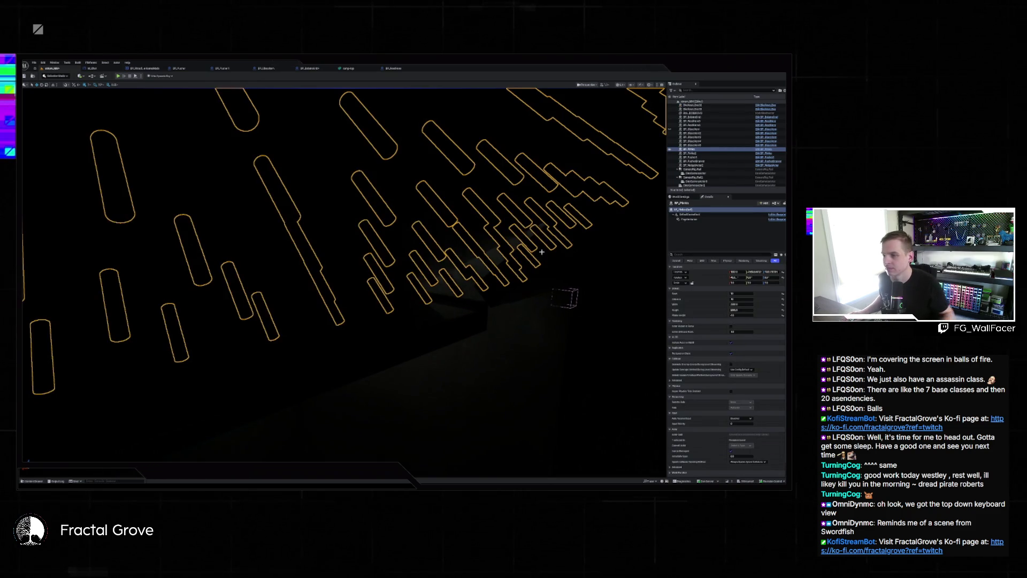
pyautogui.click(537, 263)
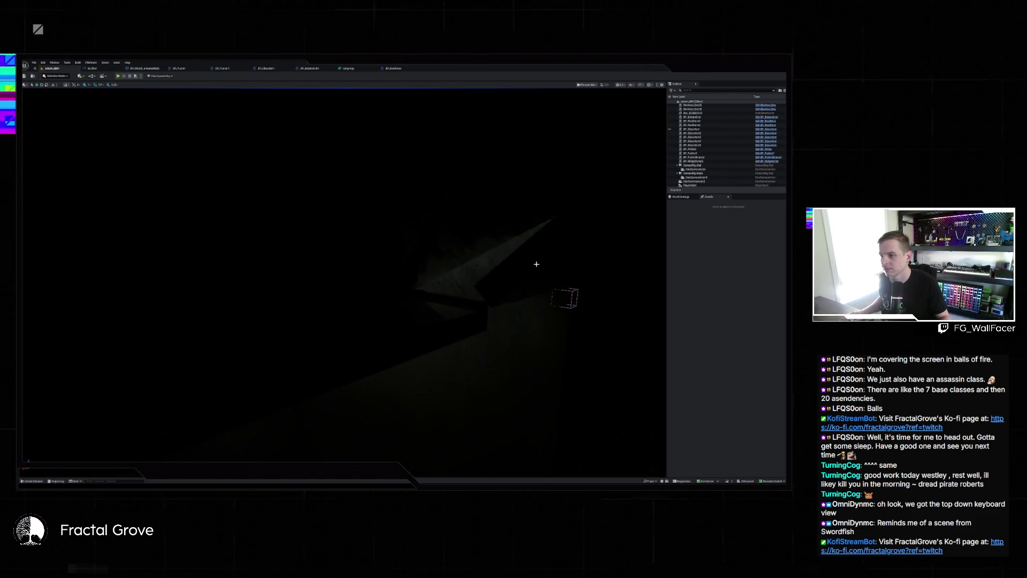
pyautogui.click(432, 325)
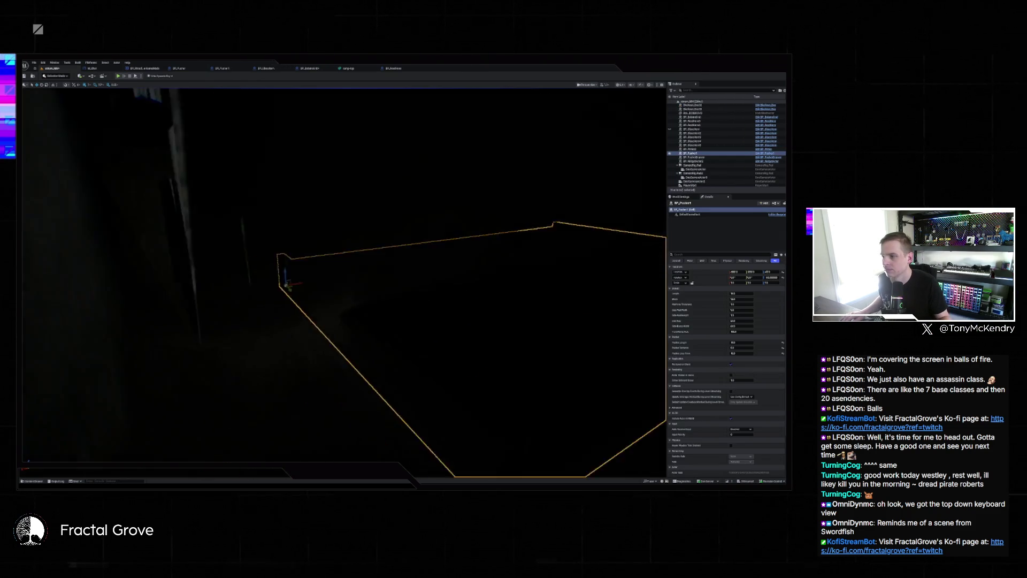
pyautogui.press('f')
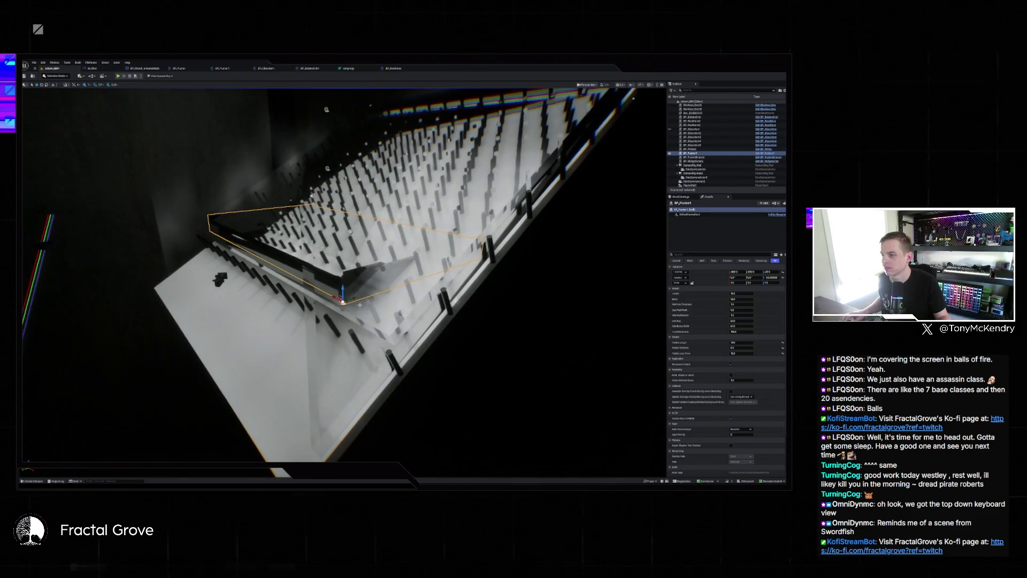
pyautogui.scroll(-5, 343, 273)
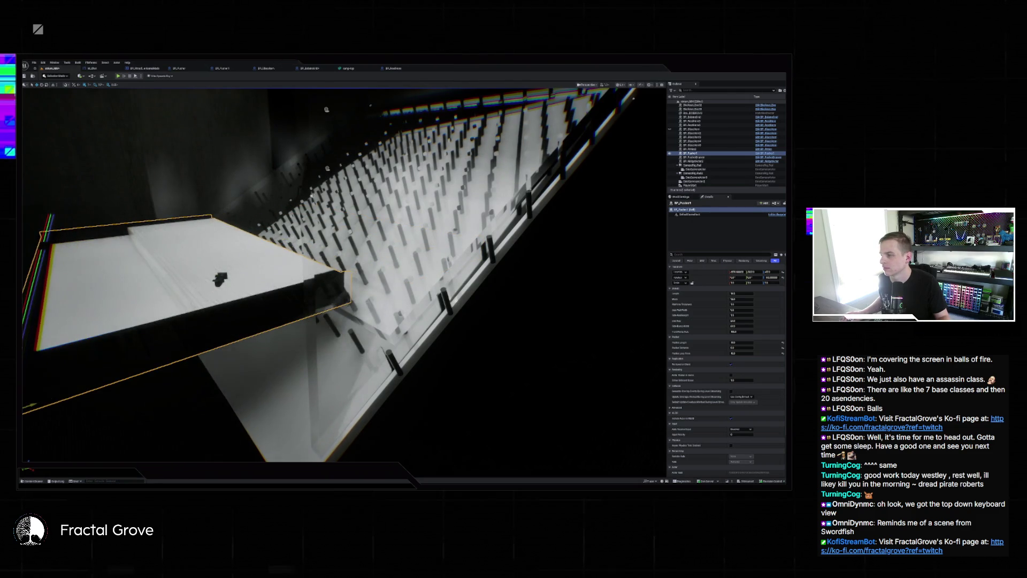
pyautogui.moveTo(219, 278); pyautogui.dragTo(249, 220)
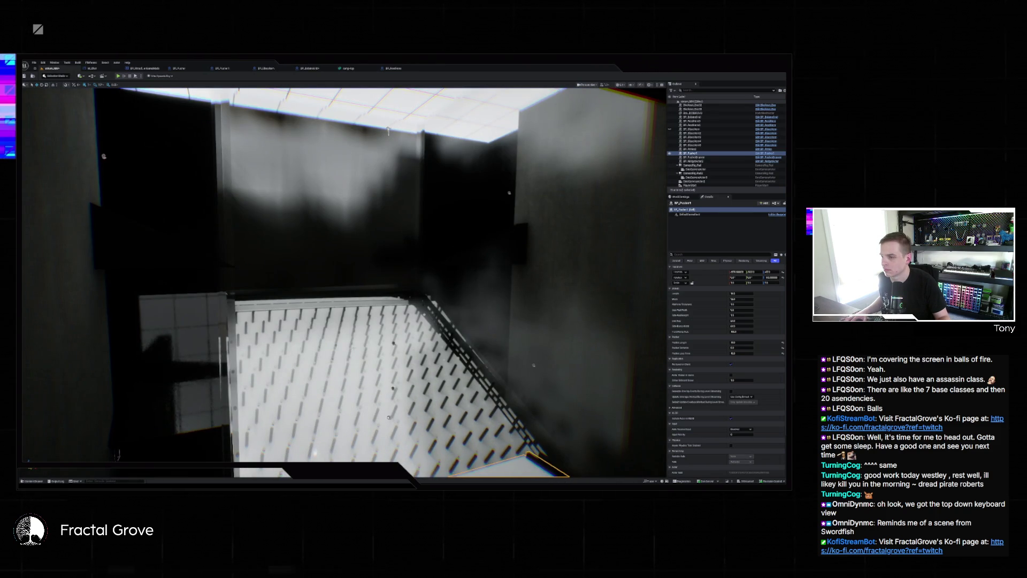
# Pick the pegboard shelf and tall wall, cancel File > New Level, then frame the assembly inside the tower.
pyautogui.click(369, 283)
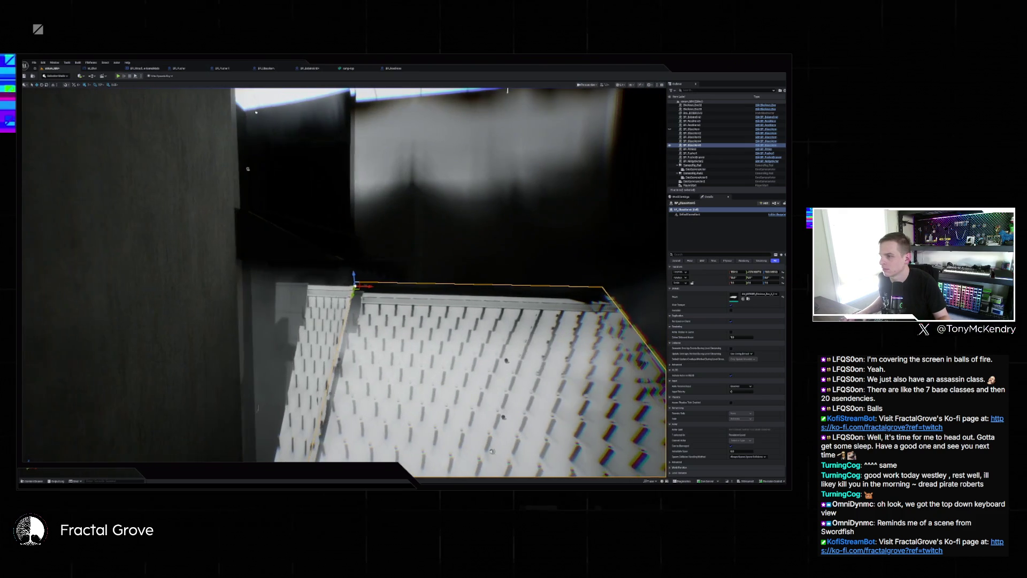
pyautogui.click(439, 299)
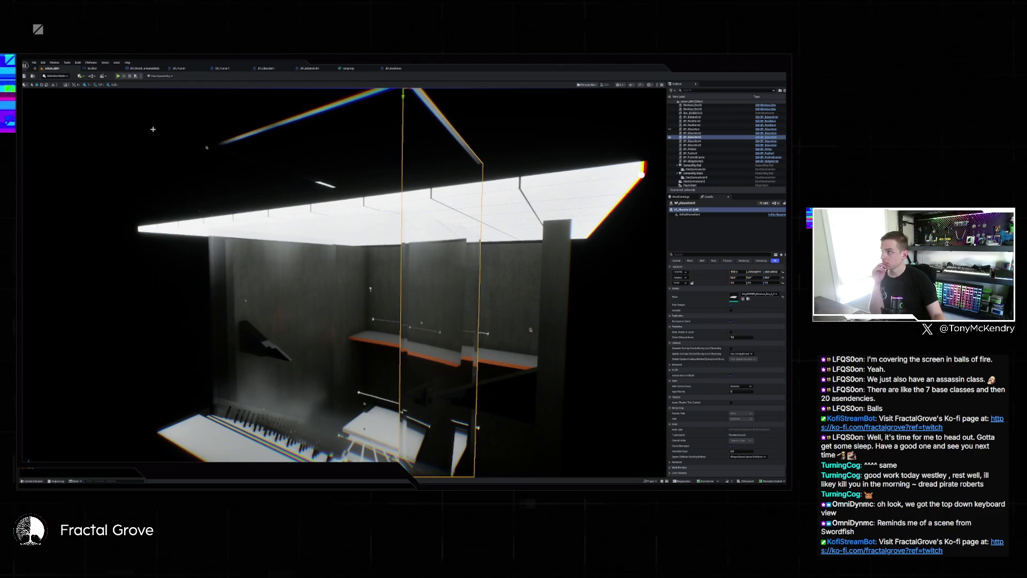
pyautogui.click(35, 62)
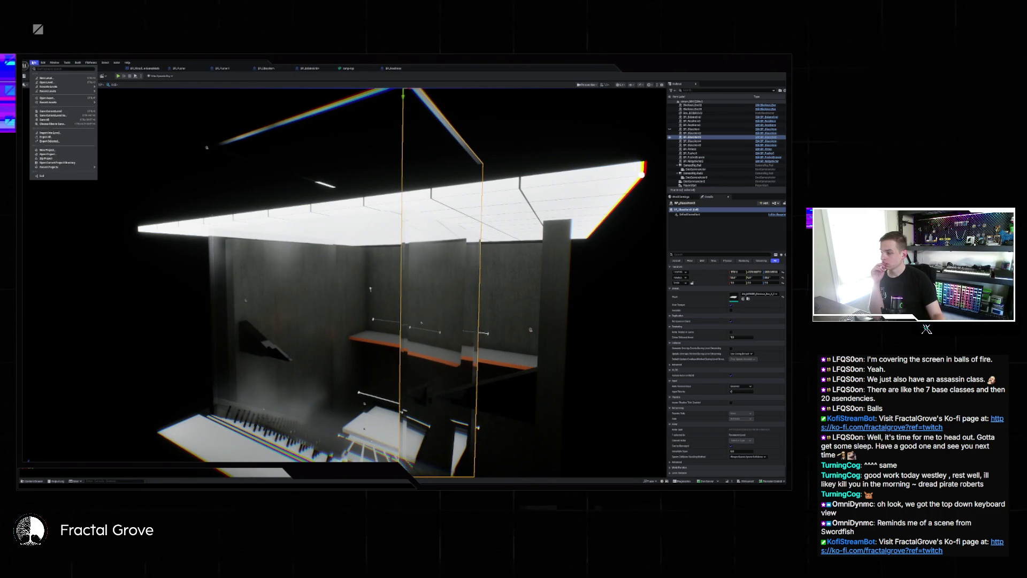
pyautogui.click(47, 78)
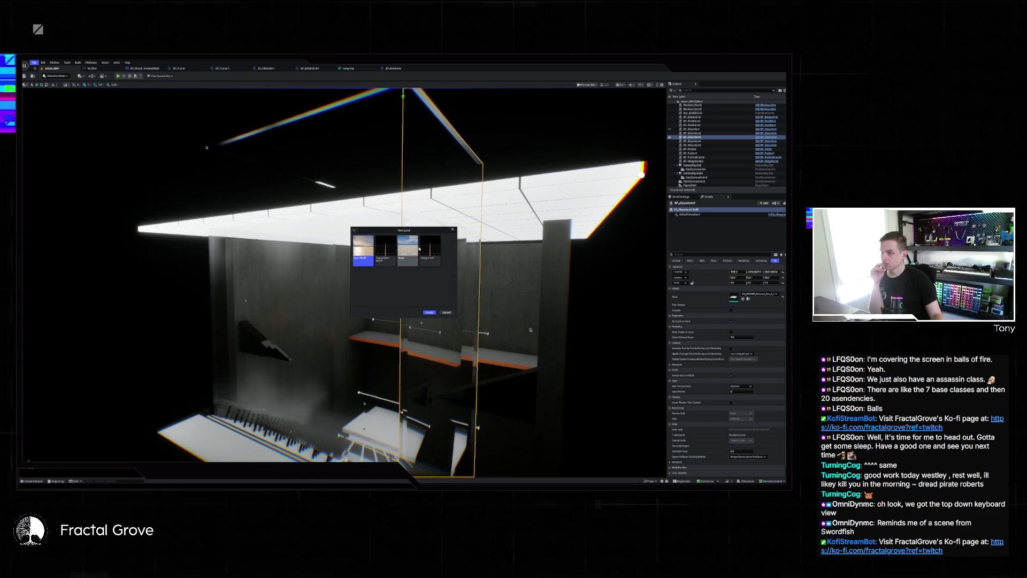
pyautogui.press('Escape')
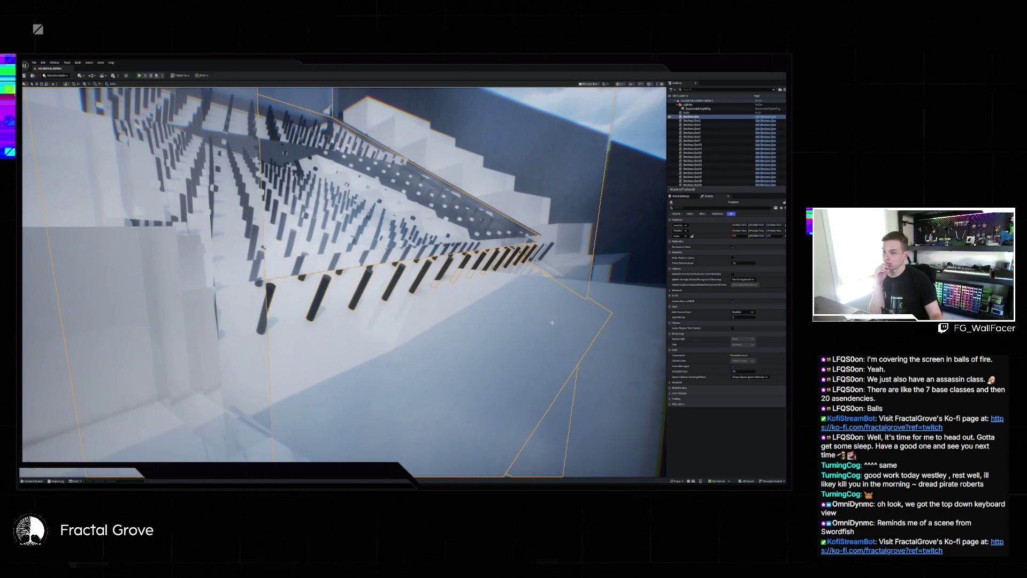
pyautogui.press('f')
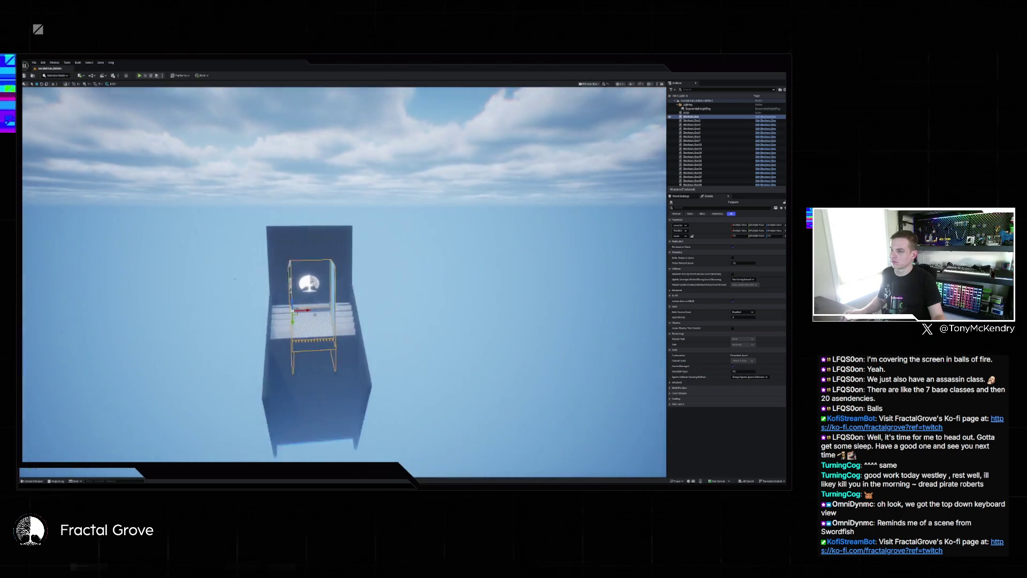
pyautogui.scroll(5, 344, 282)
pyautogui.moveTo(113, 253); pyautogui.dragTo(186, 167)
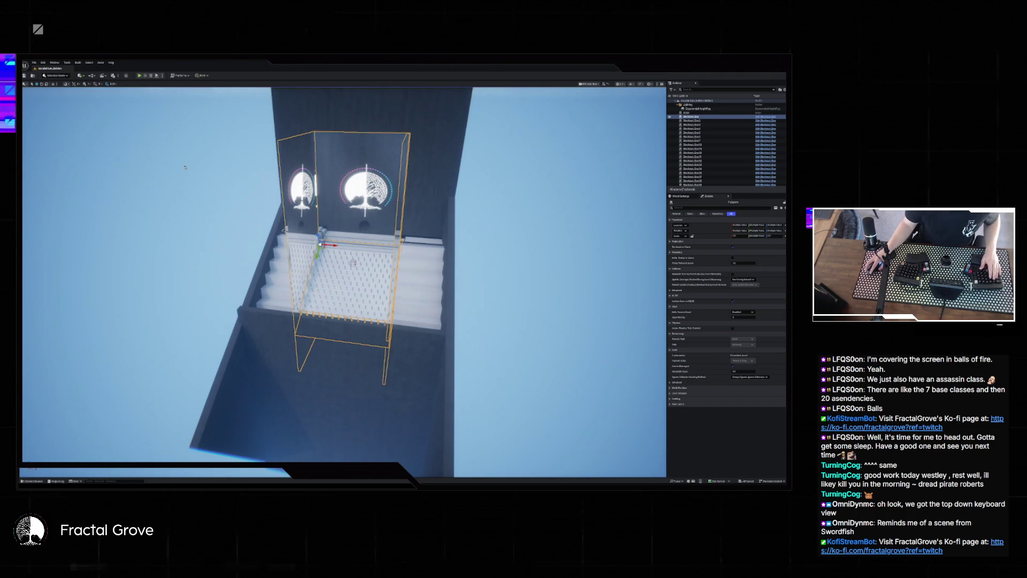
pyautogui.moveTo(185, 168)
pyautogui.mouseDown()
pyautogui.moveTo(165, 221)
pyautogui.moveTo(164, 193)
pyautogui.moveTo(167, 230)
pyautogui.moveTo(167, 208)
pyautogui.moveTo(187, 225)
pyautogui.moveTo(128, 224)
pyautogui.mouseUp()
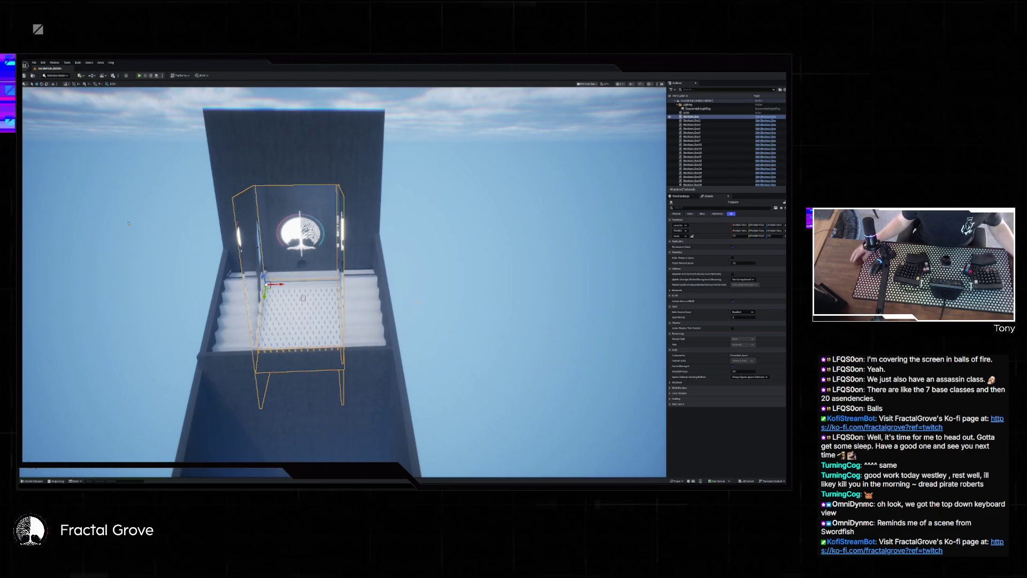
pyautogui.moveTo(129, 223)
pyautogui.mouseDown()
pyautogui.moveTo(119, 265)
pyautogui.moveTo(79, 187)
pyautogui.moveTo(110, 189)
pyautogui.moveTo(98, 170)
pyautogui.moveTo(23, 257)
pyautogui.moveTo(44, 117)
pyautogui.mouseUp()
pyautogui.press('Right')
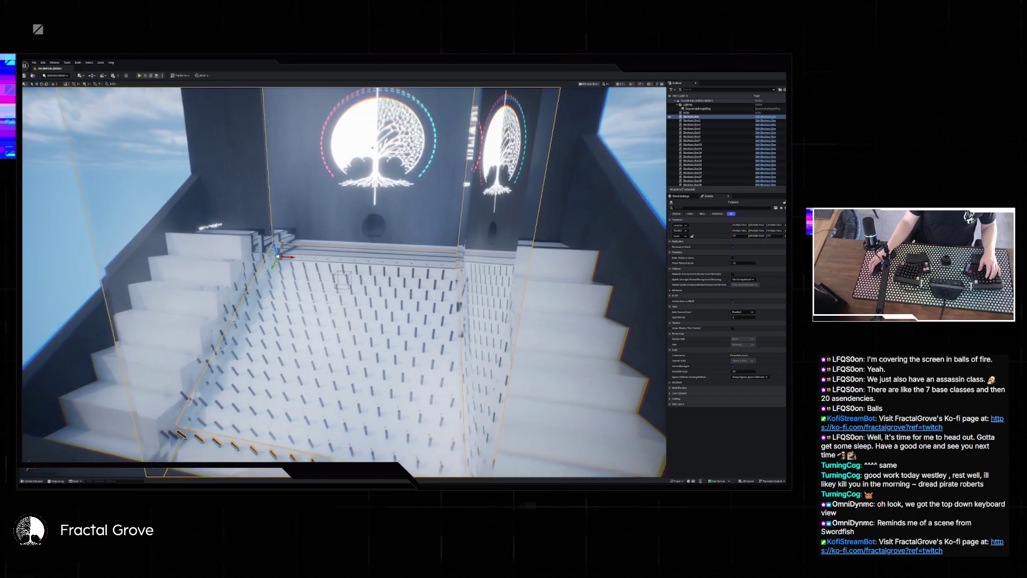
pyautogui.press('Right')
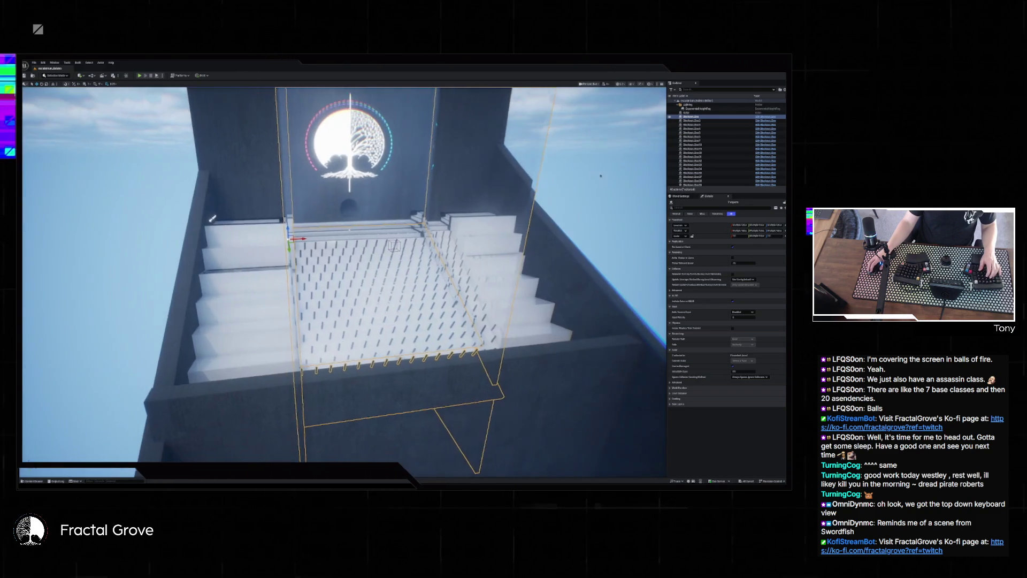
pyautogui.press('f')
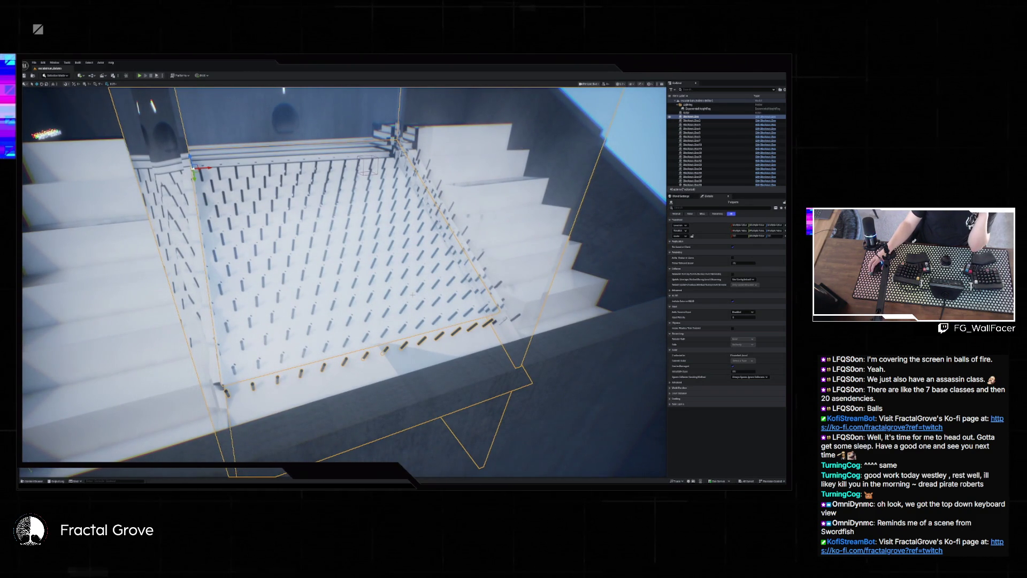
pyautogui.press('Up')
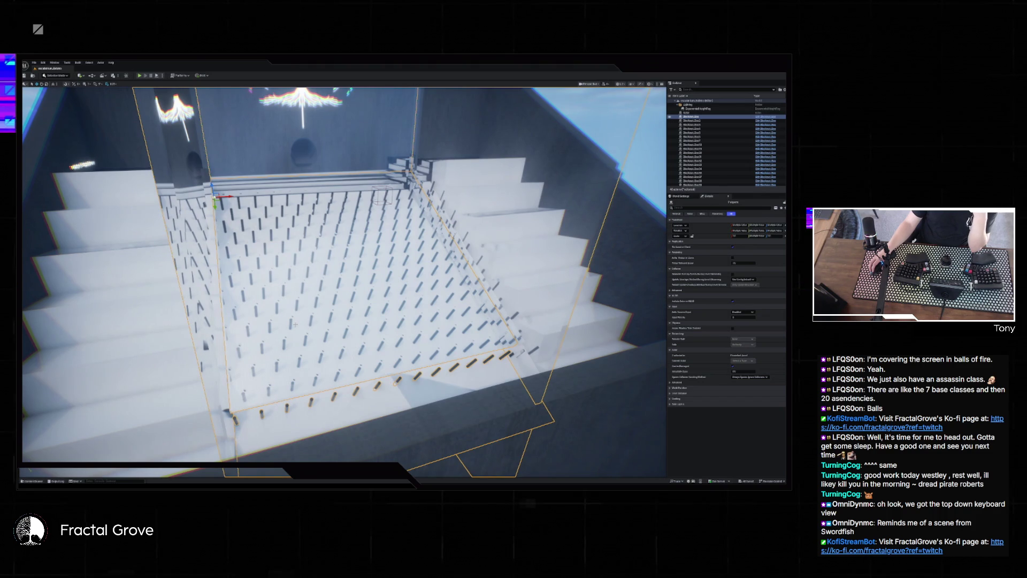
pyautogui.press('Down')
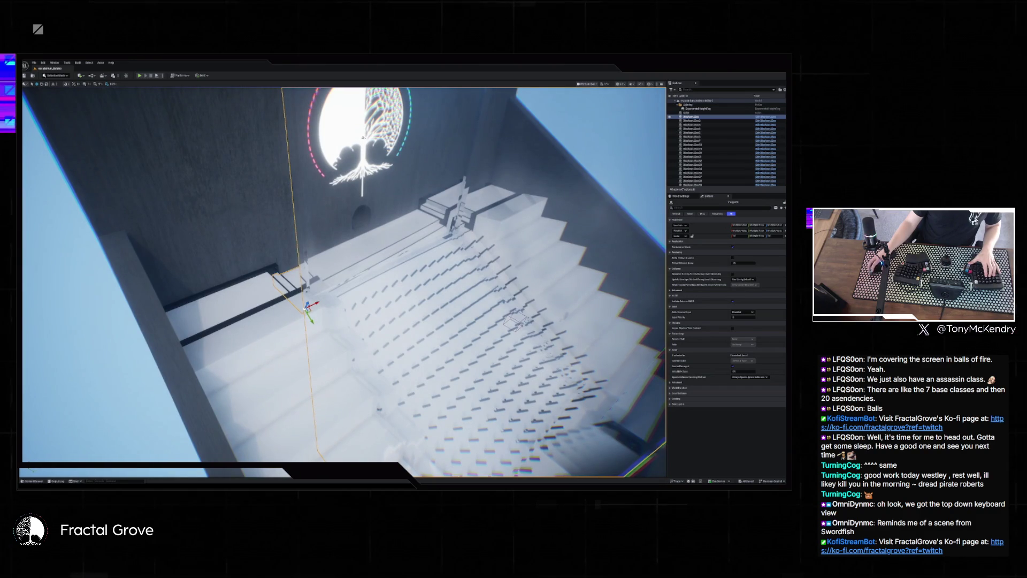
pyautogui.click(692, 155)
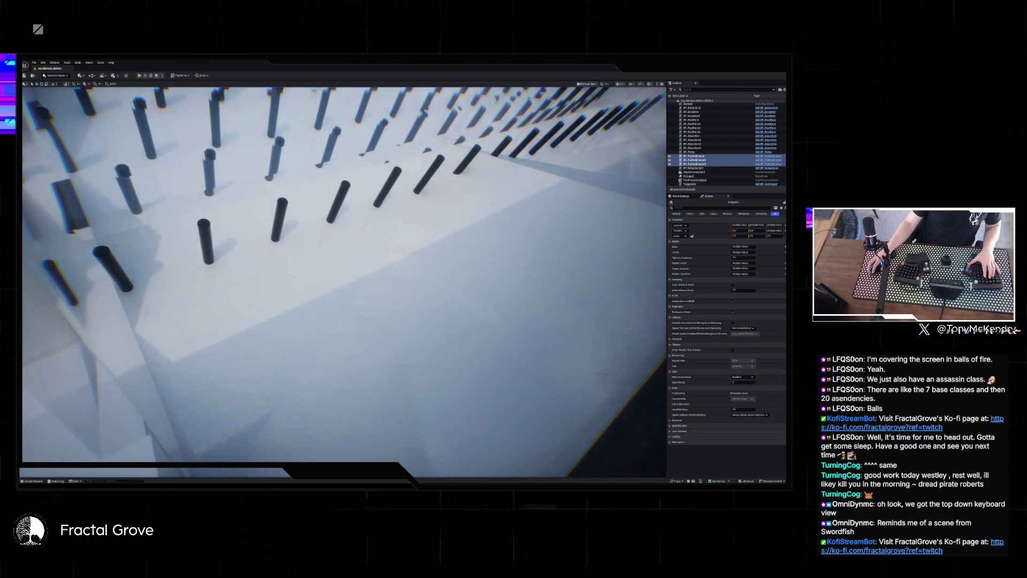
# Select the large stair mesh, the pegs and the left stair wall, framing the peg field and staircases.
pyautogui.click(295, 275)
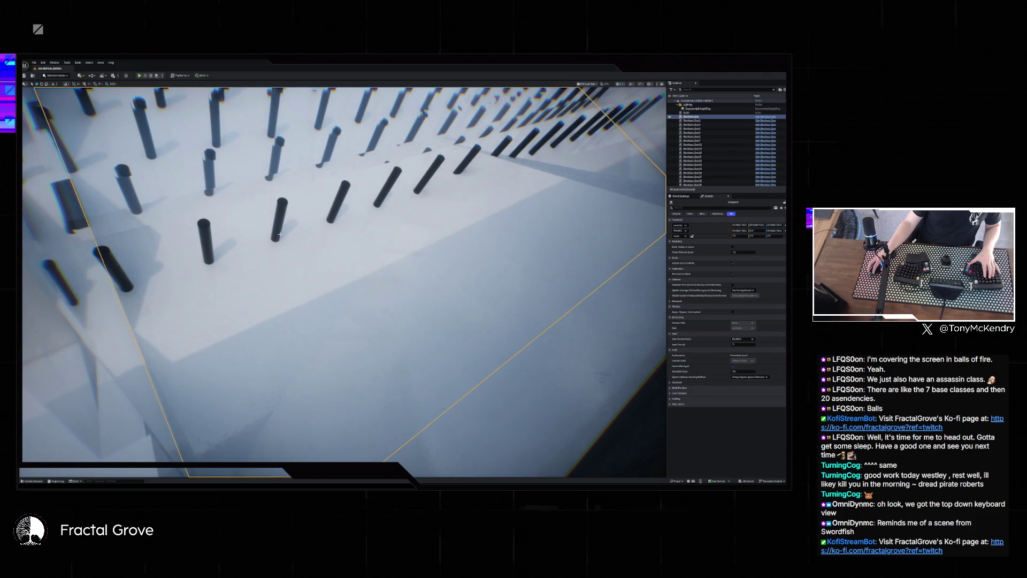
pyautogui.keyDown('ctrl'); pyautogui.click(279, 231); pyautogui.keyUp('ctrl')
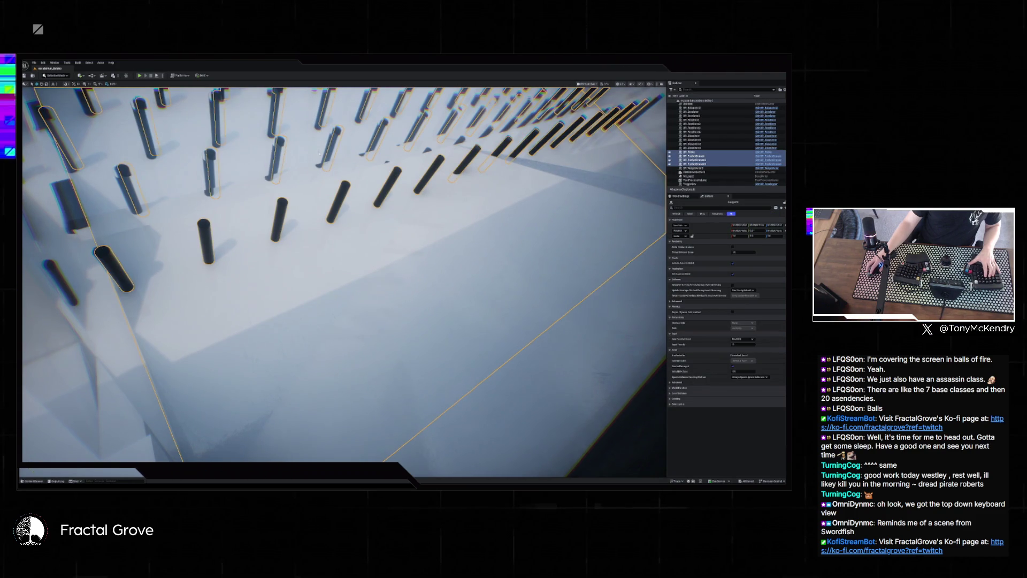
pyautogui.press('f')
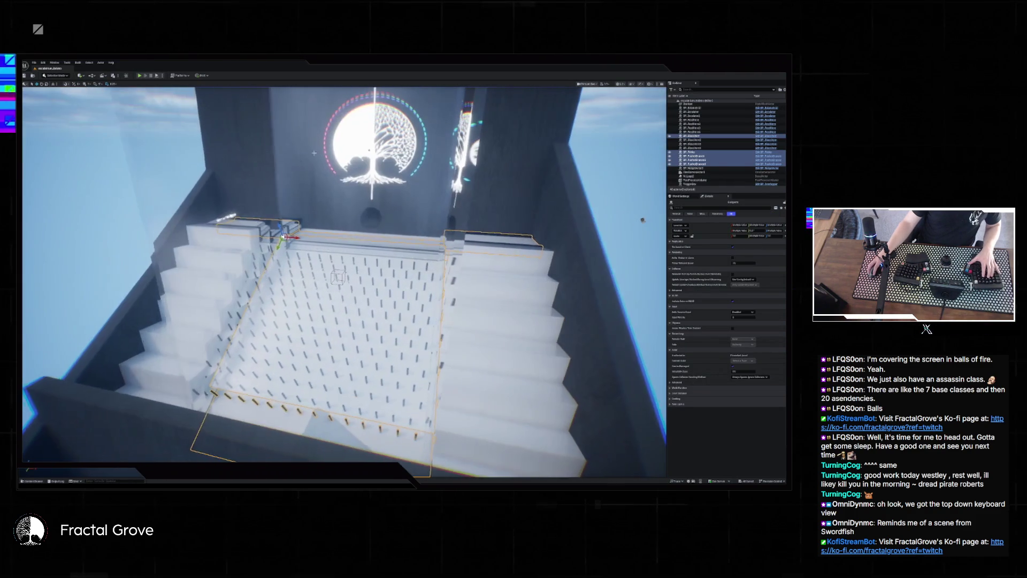
pyautogui.keyDown('ctrl'); pyautogui.click(232, 157); pyautogui.keyUp('ctrl')
pyautogui.moveTo(647, 218)
pyautogui.mouseDown()
pyautogui.moveTo(496, 191)
pyautogui.moveTo(186, 197)
pyautogui.mouseUp()
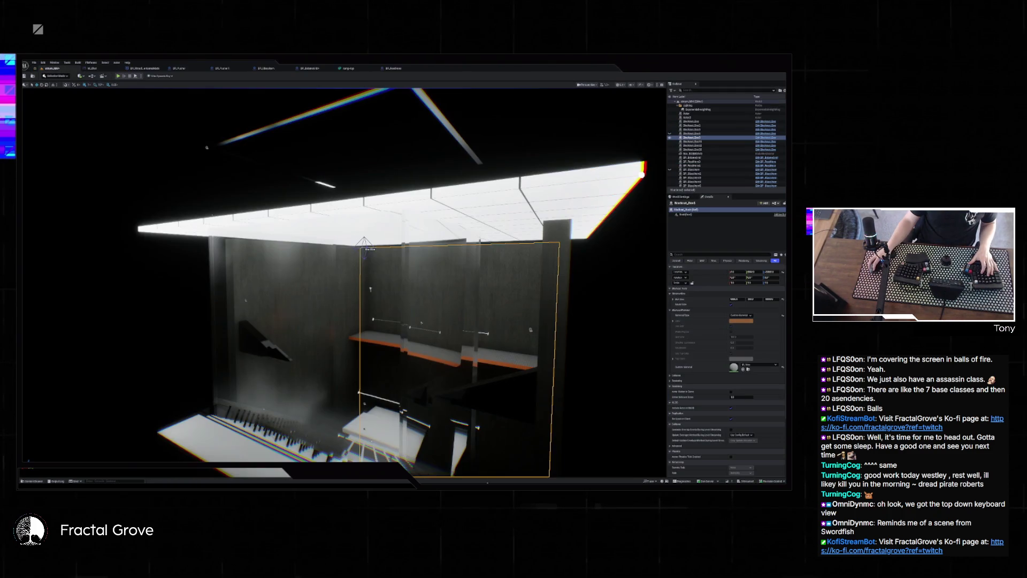
# Create a new level from a File > New Level template and answer the unsaved-changes prompt.
pyautogui.moveTo(397, 352)
pyautogui.mouseDown()
pyautogui.moveTo(436, 406)
pyautogui.moveTo(444, 363)
pyautogui.moveTo(428, 369)
pyautogui.moveTo(428, 406)
pyautogui.moveTo(425, 369)
pyautogui.mouseUp()
pyautogui.click(33, 62)
pyautogui.click(51, 70)
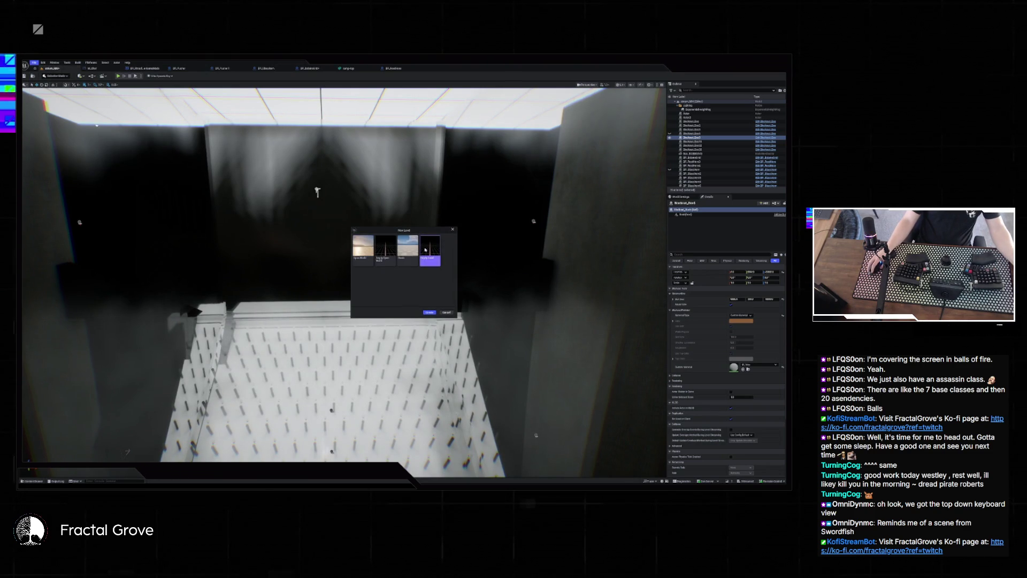
pyautogui.click(430, 312)
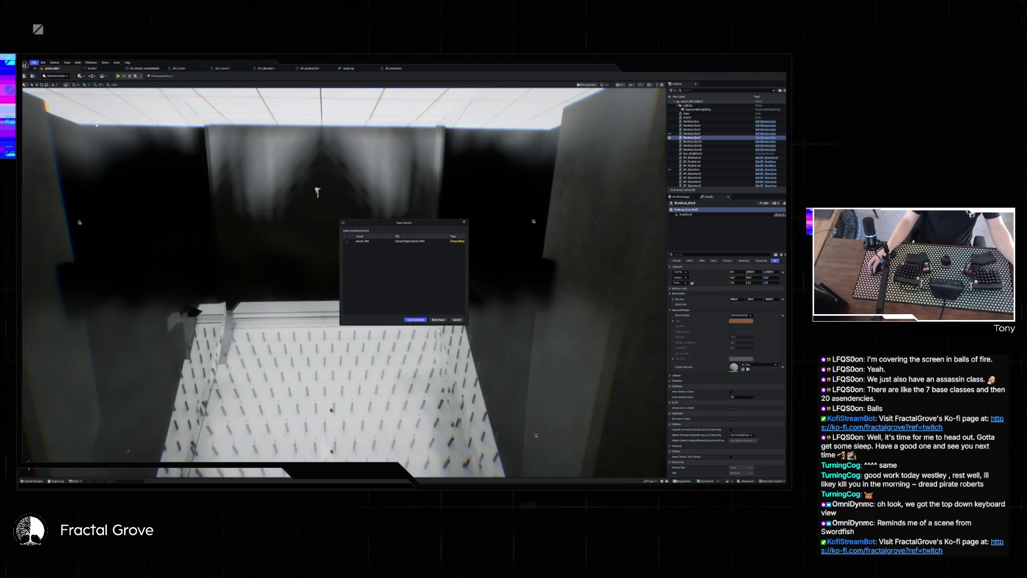
pyautogui.click(438, 319)
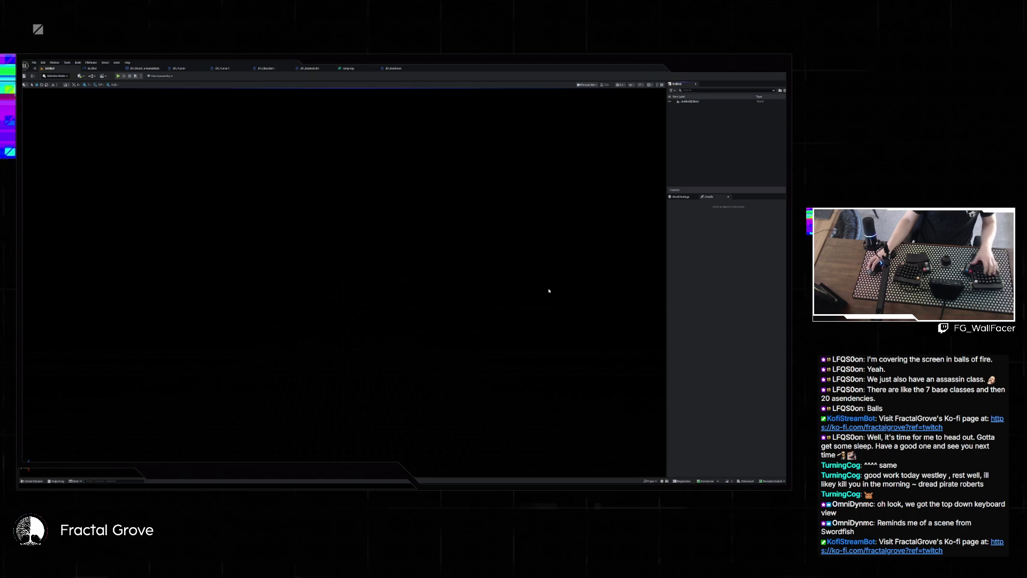
# Paste the copied peg-wall actors into the empty level, frame them and orbit to a three-quarter view.
pyautogui.hotkey('ctrl', 'v')
pyautogui.press('f')
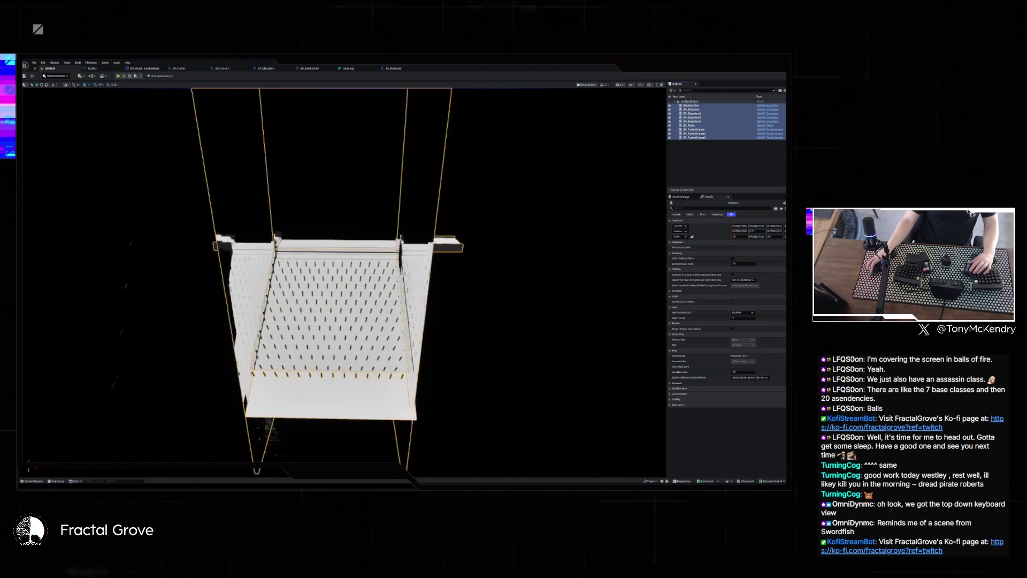
pyautogui.press('Escape')
pyautogui.moveTo(343, 267)
pyautogui.mouseDown()
pyautogui.moveTo(278, 251)
pyautogui.moveTo(332, 252)
pyautogui.moveTo(332, 284)
pyautogui.moveTo(305, 262)
pyautogui.mouseUp()
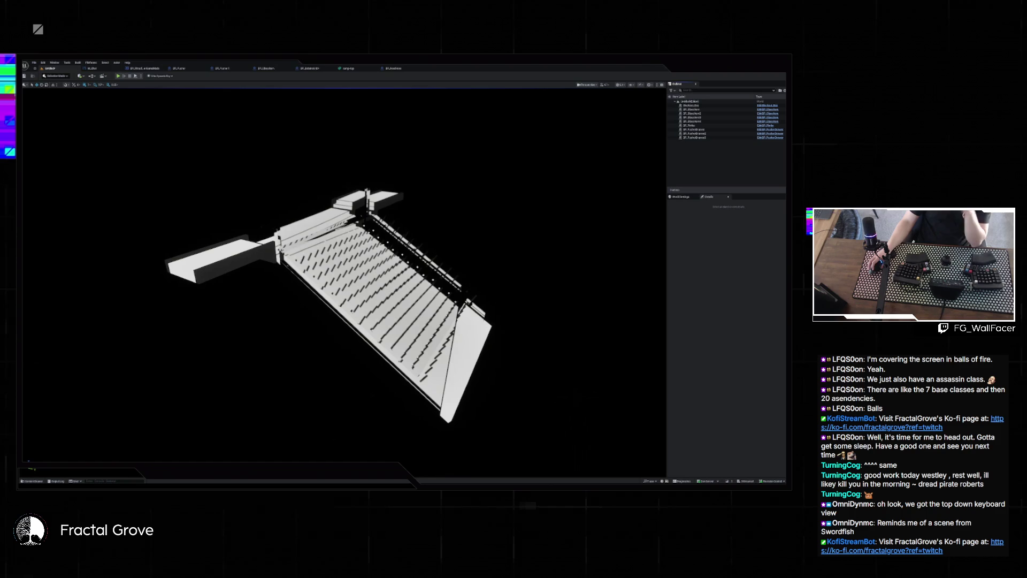
# Save the level with File > Save Current Level As, confirming replacement of the existing map file.
pyautogui.click(34, 63)
pyautogui.click(48, 114)
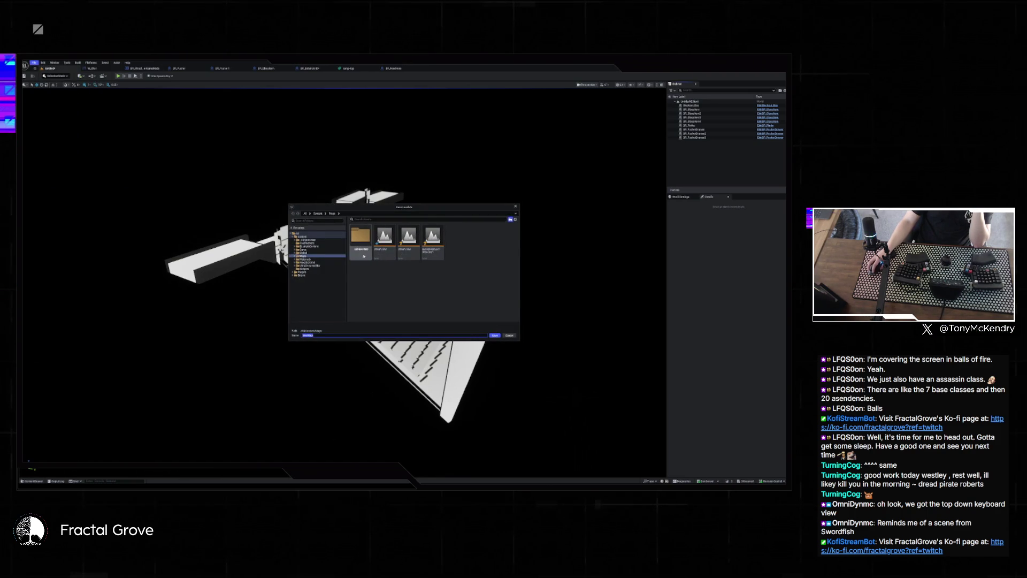
pyautogui.click(494, 335)
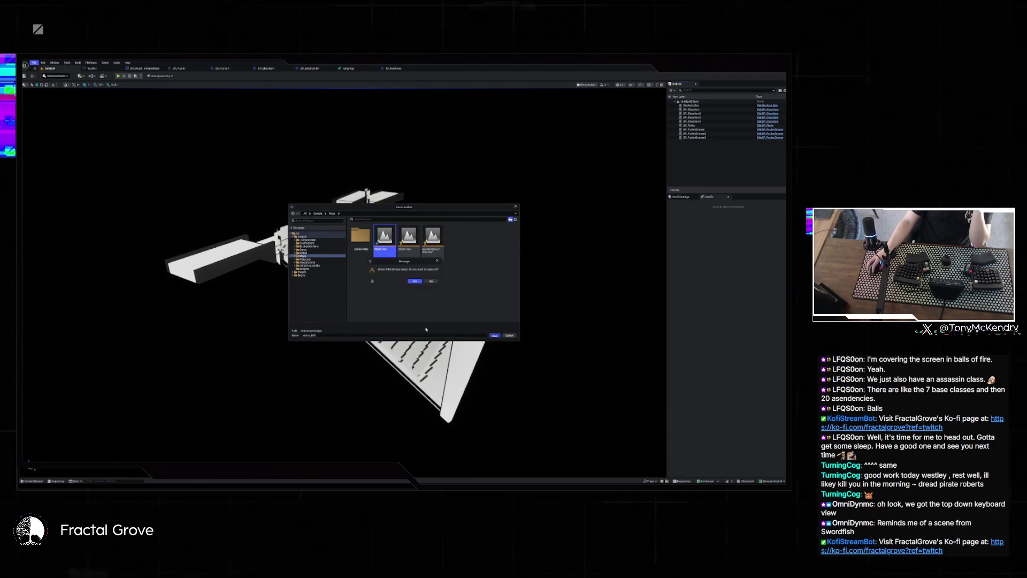
pyautogui.click(414, 281)
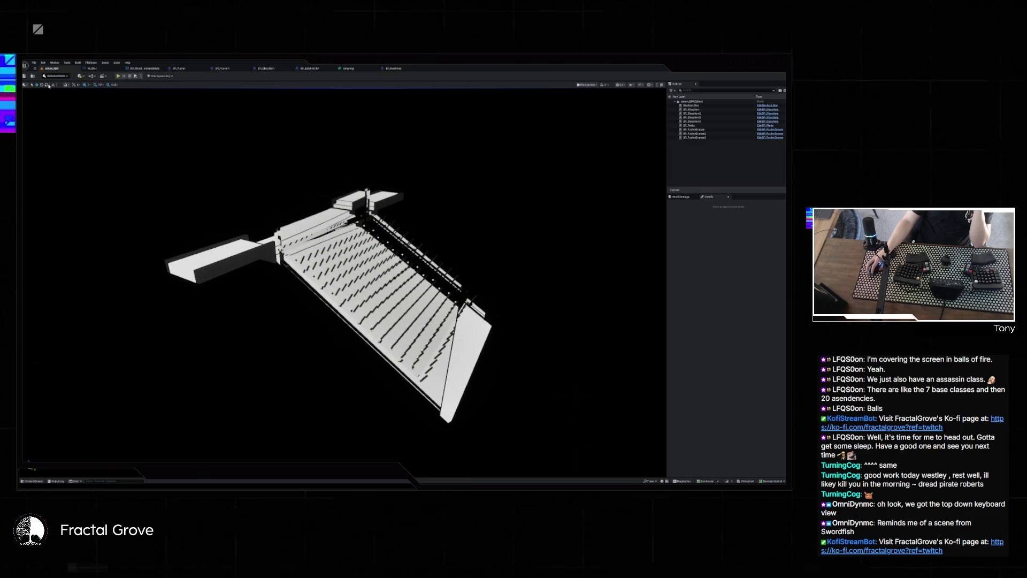
pyautogui.click(35, 64)
# Reopen the dark room level from Recent Levels and frame its wall to view the lit ceiling grid.
pyautogui.moveTo(64, 91)
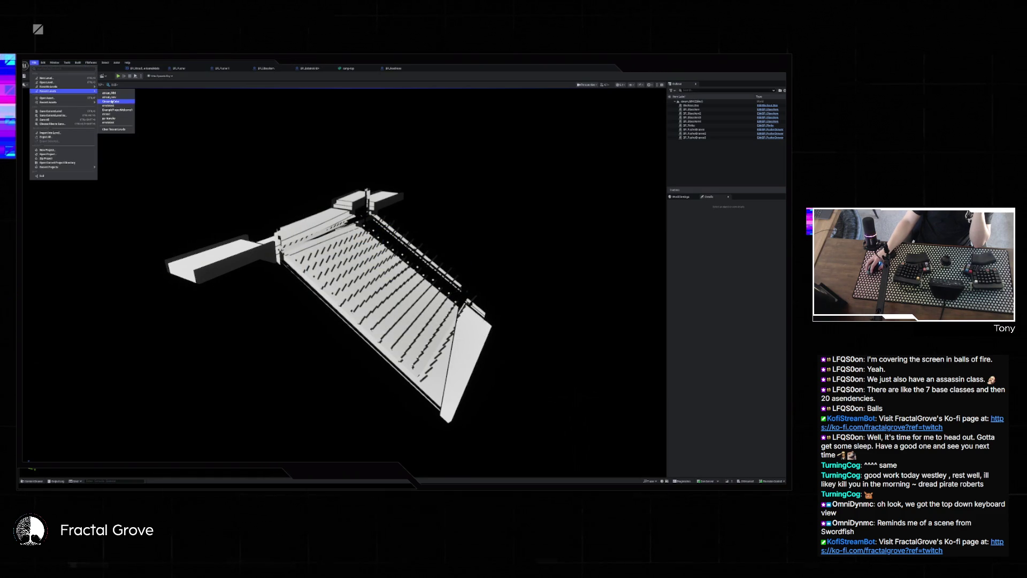
pyautogui.click(112, 97)
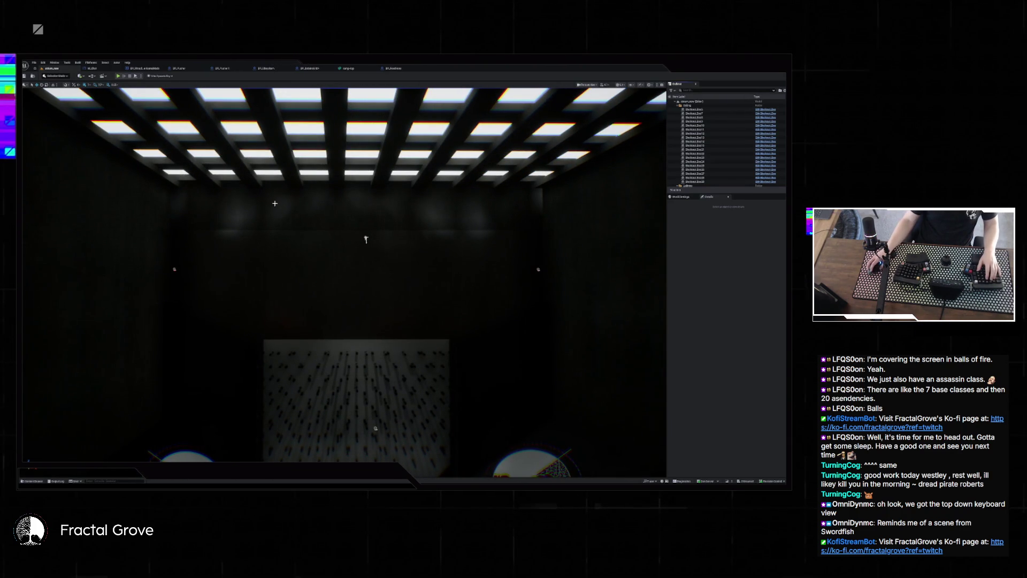
pyautogui.click(586, 206)
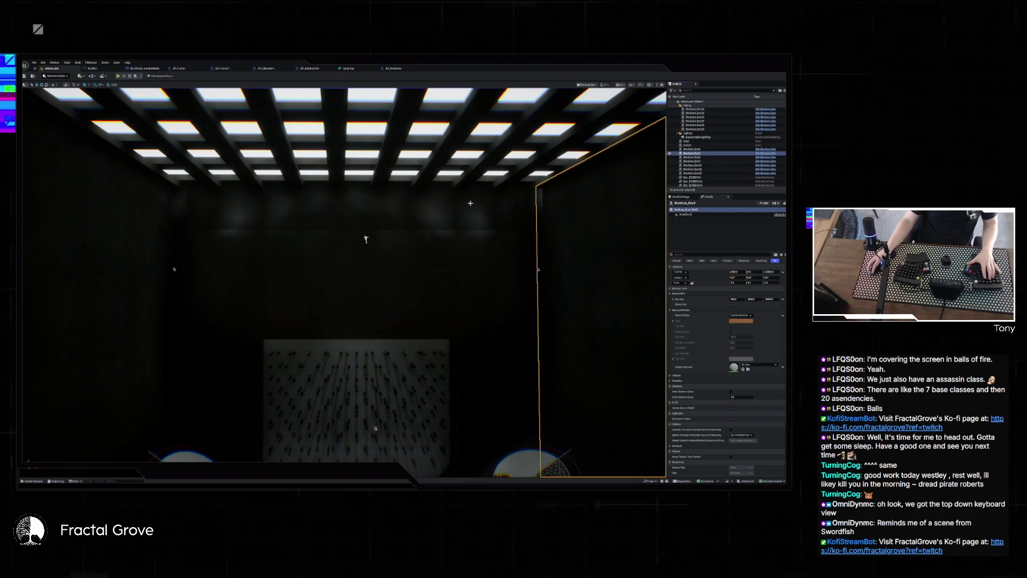
pyautogui.press('f')
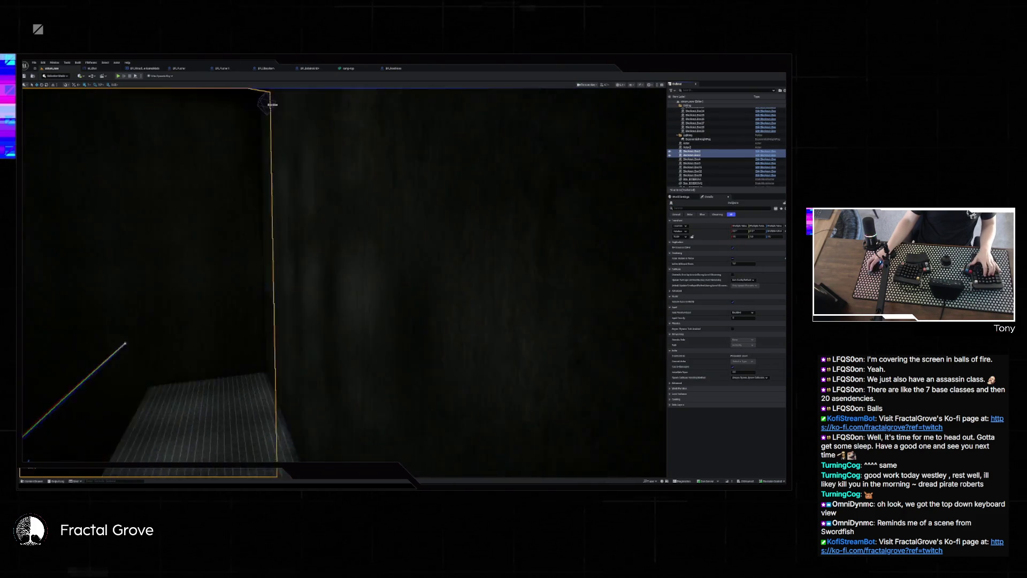
pyautogui.moveTo(203, 208)
pyautogui.mouseDown()
pyautogui.moveTo(207, 222)
pyautogui.moveTo(39, 225)
pyautogui.moveTo(109, 304)
pyautogui.mouseUp()
pyautogui.moveTo(214, 222); pyautogui.dragTo(215, 222)
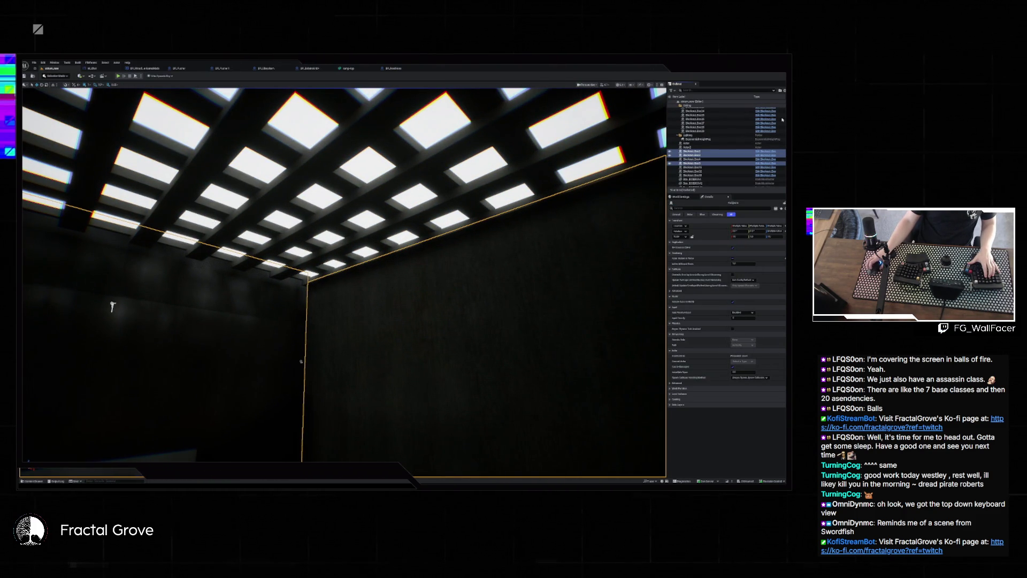
pyautogui.scroll(1, 718, 132)
# Move the Dec ceiling beam actors into the Ceiling folder and select them all.
pyautogui.moveTo(713, 141); pyautogui.dragTo(713, 141)
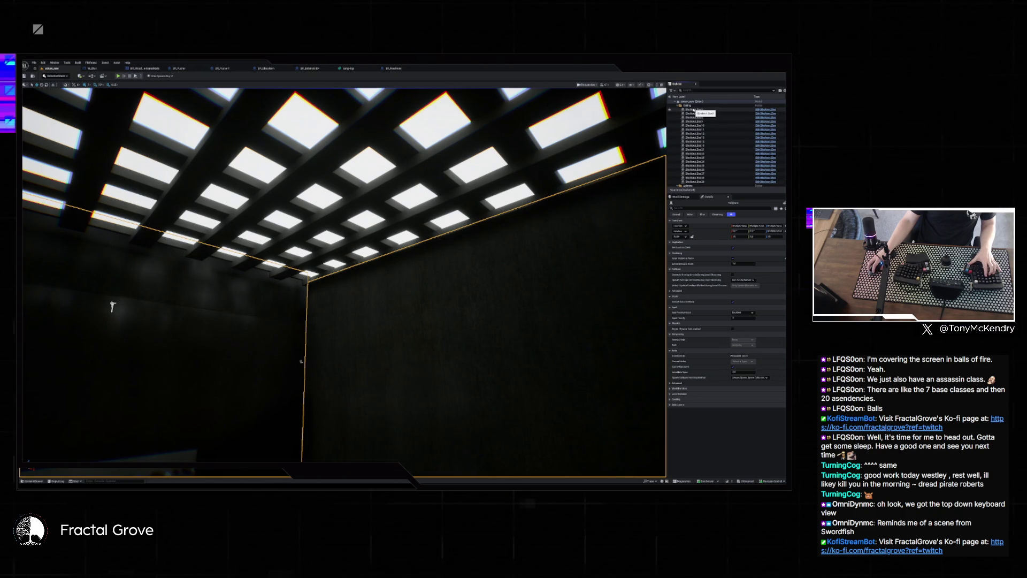
pyautogui.keyDown('shift'); pyautogui.click(709, 175); pyautogui.keyUp('shift')
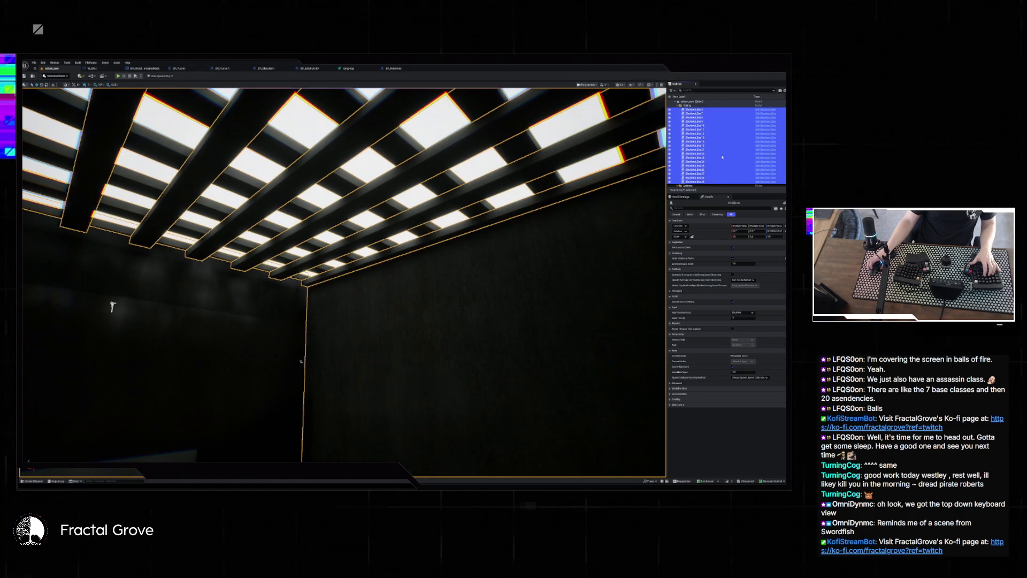
pyautogui.scroll(-3, 721, 157)
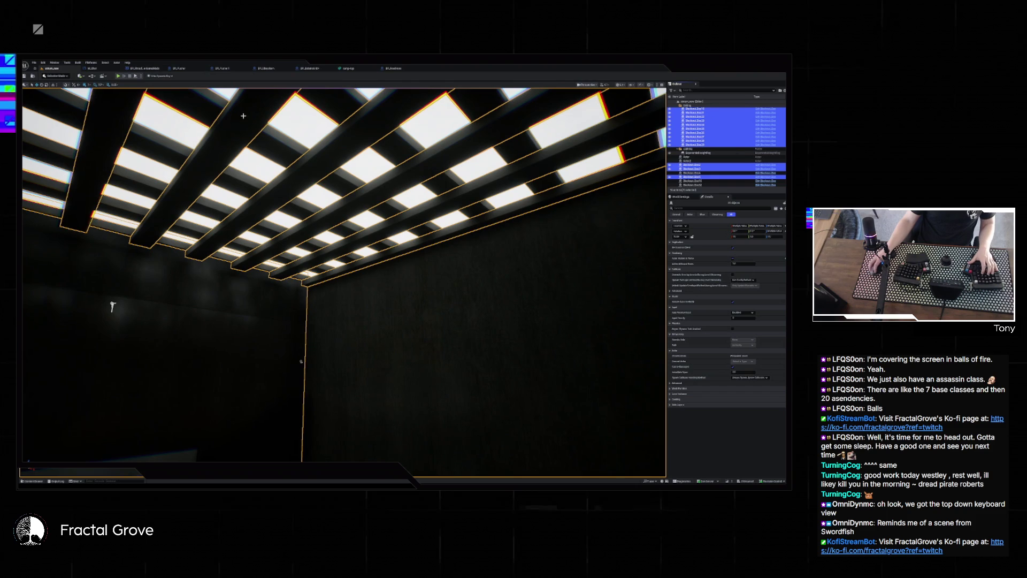
pyautogui.click(34, 62)
# Open another recent level and browse the Content folder to the weather Blueprints folder.
pyautogui.moveTo(50, 91)
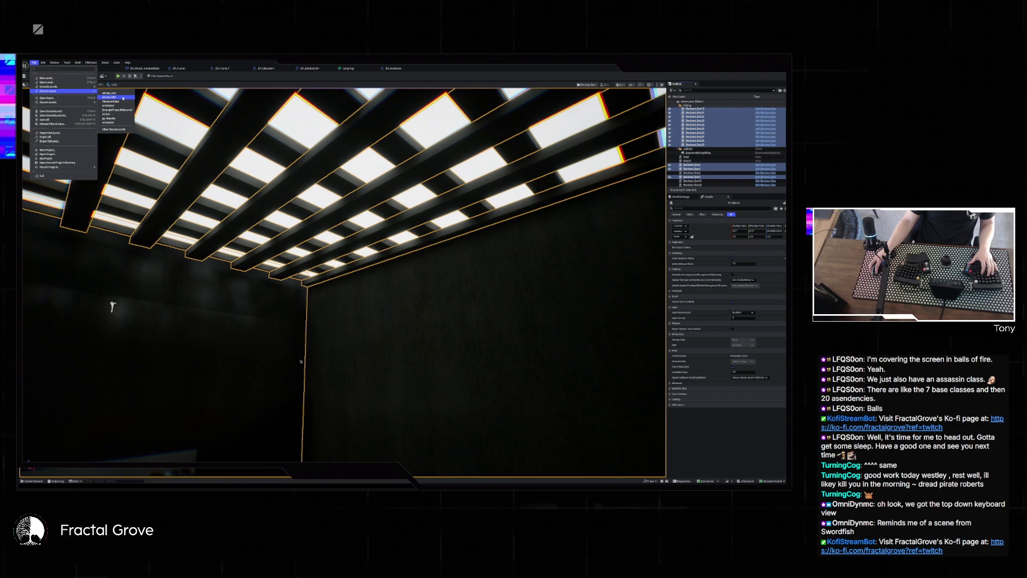
pyautogui.click(116, 97)
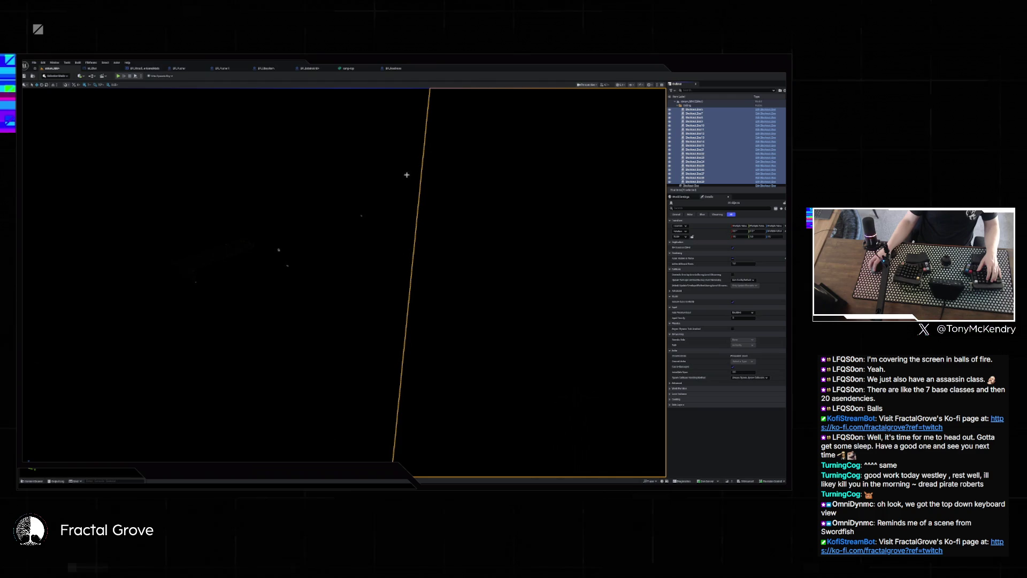
pyautogui.hotkey('ctrl', 'space')
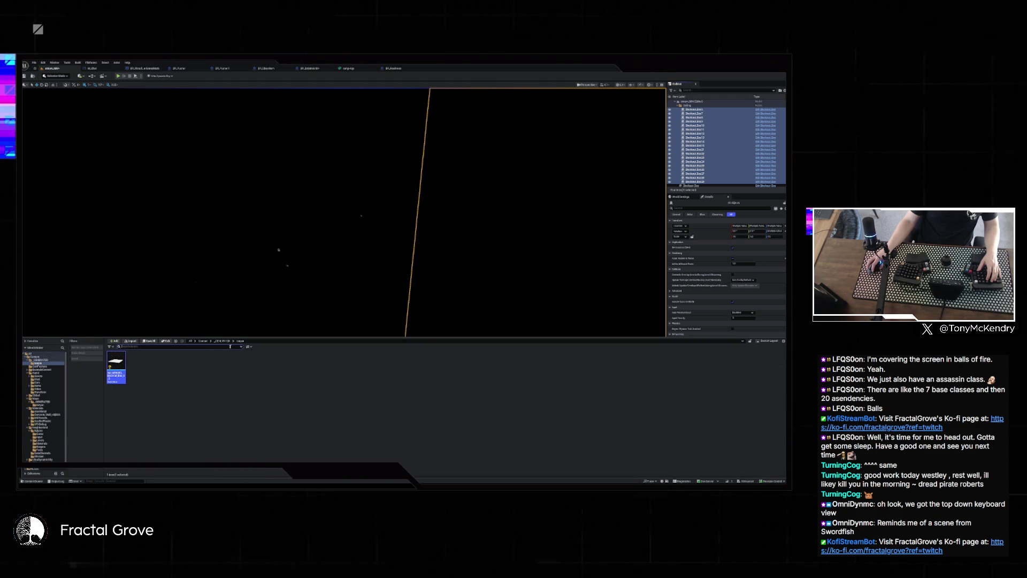
pyautogui.click(203, 341)
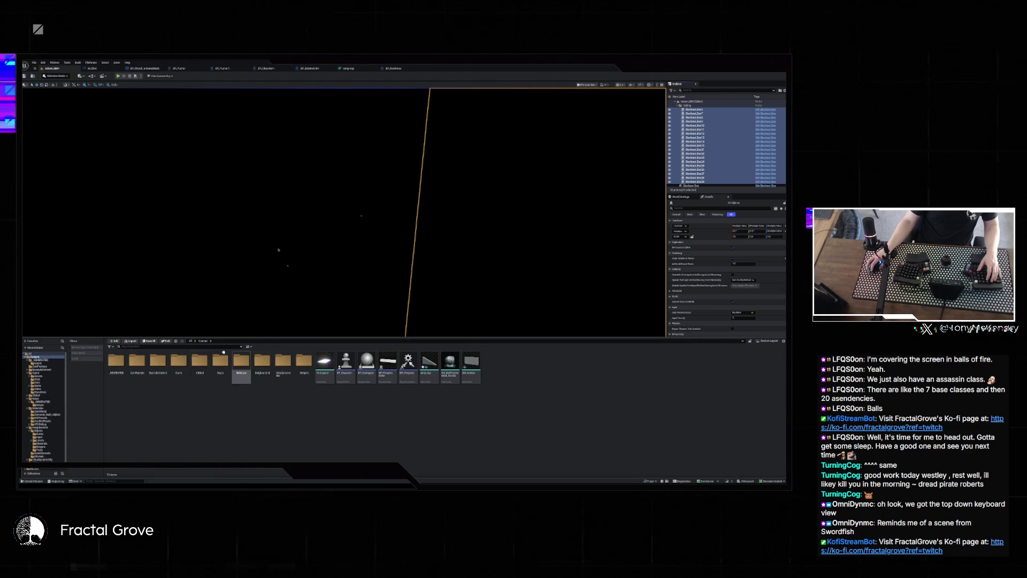
pyautogui.doubleClick(283, 361)
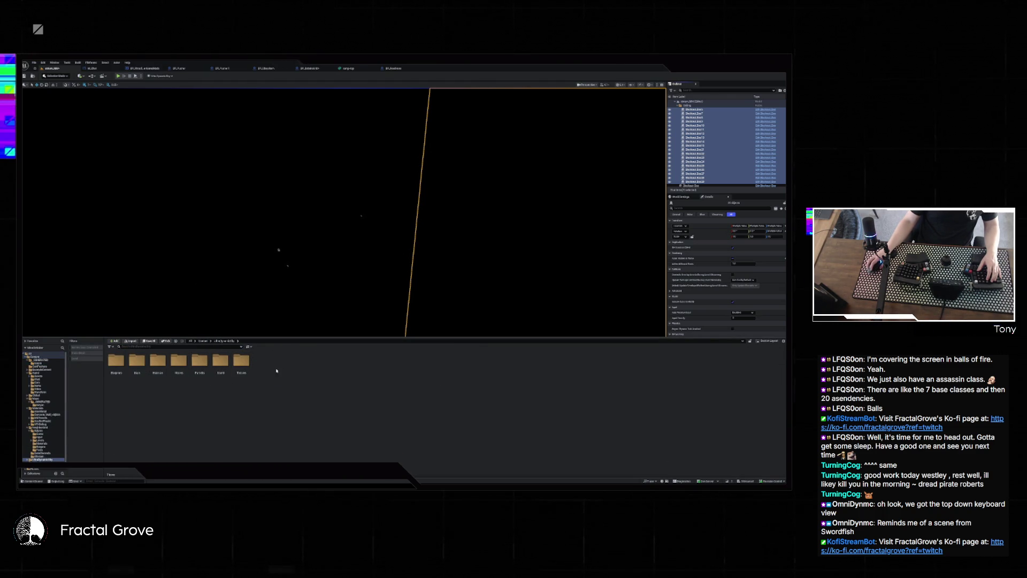
pyautogui.doubleClick(114, 362)
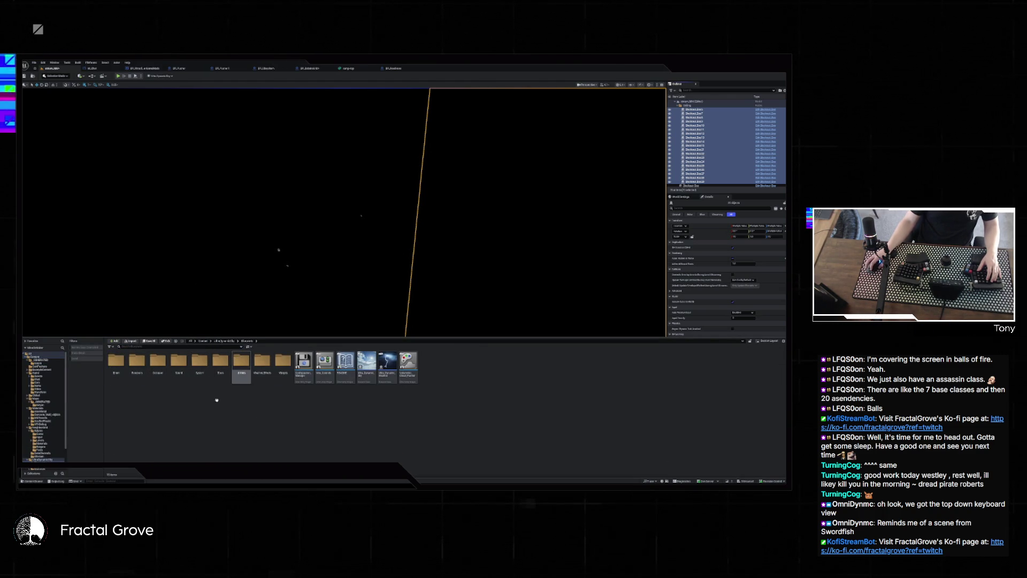
# Place Ultra Dynamic Weather in the level and switch it to a different Sky Mode.
pyautogui.moveTo(390, 385)
pyautogui.mouseDown()
pyautogui.moveTo(248, 273)
pyautogui.moveTo(305, 400)
pyautogui.mouseUp()
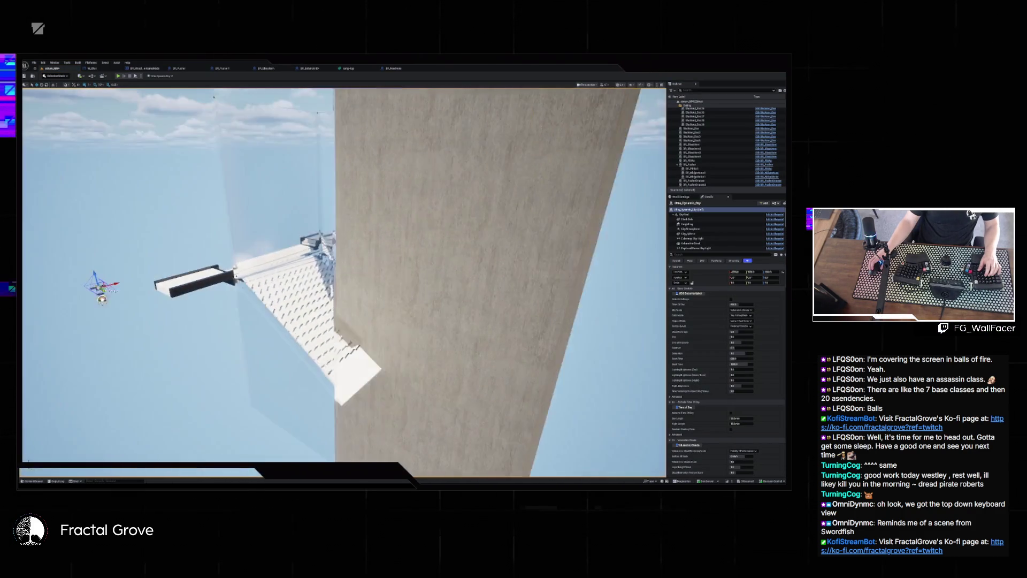
pyautogui.moveTo(342, 278)
pyautogui.mouseDown()
pyautogui.moveTo(342, 225)
pyautogui.moveTo(385, 236)
pyautogui.mouseUp()
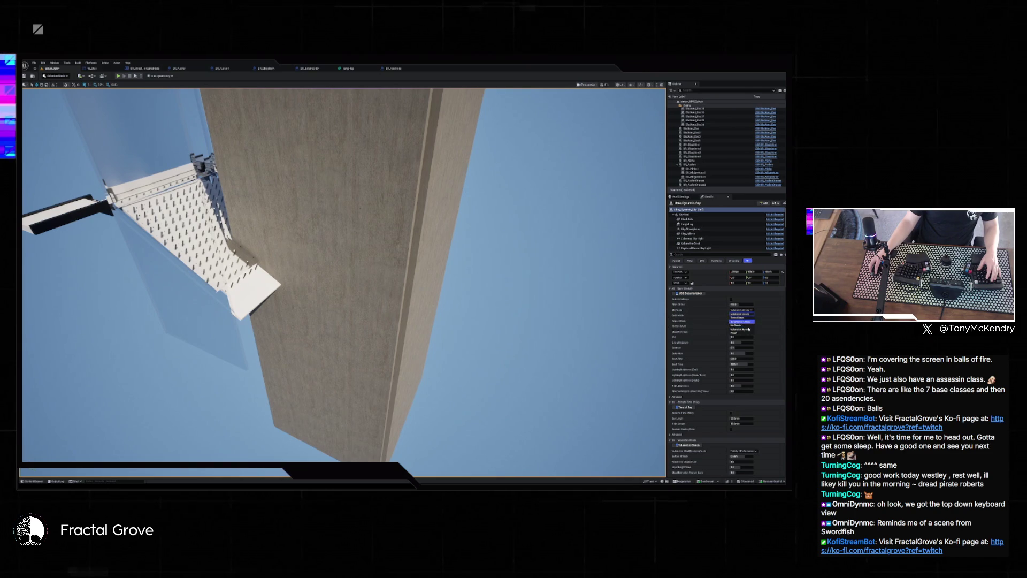
pyautogui.click(748, 326)
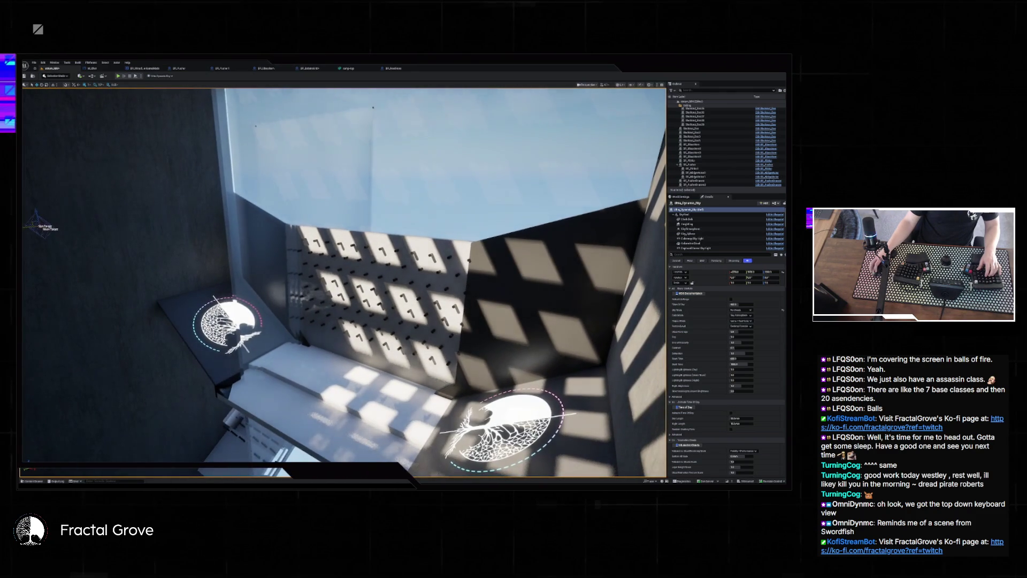
# Frame the building's wall block and switch to the top orthographic view.
pyautogui.click(397, 237)
pyautogui.press('Escape')
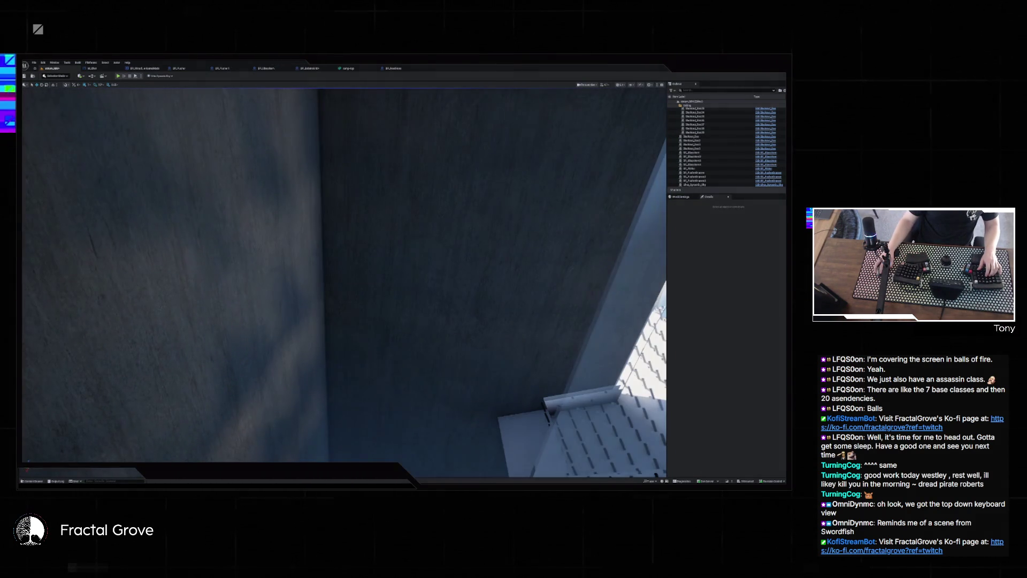
pyautogui.click(156, 297)
pyautogui.press('f')
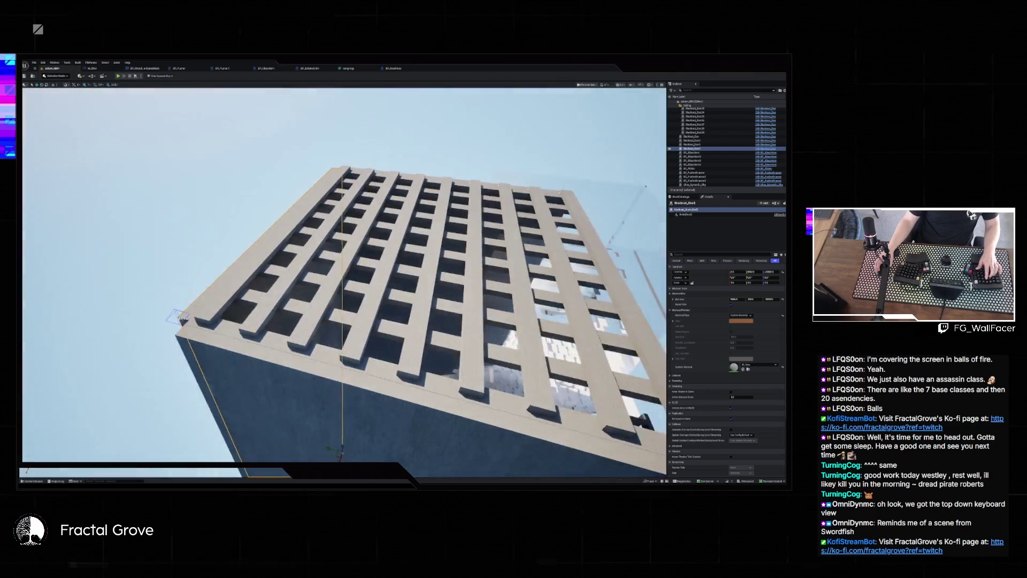
pyautogui.hotkey('alt', 'j')
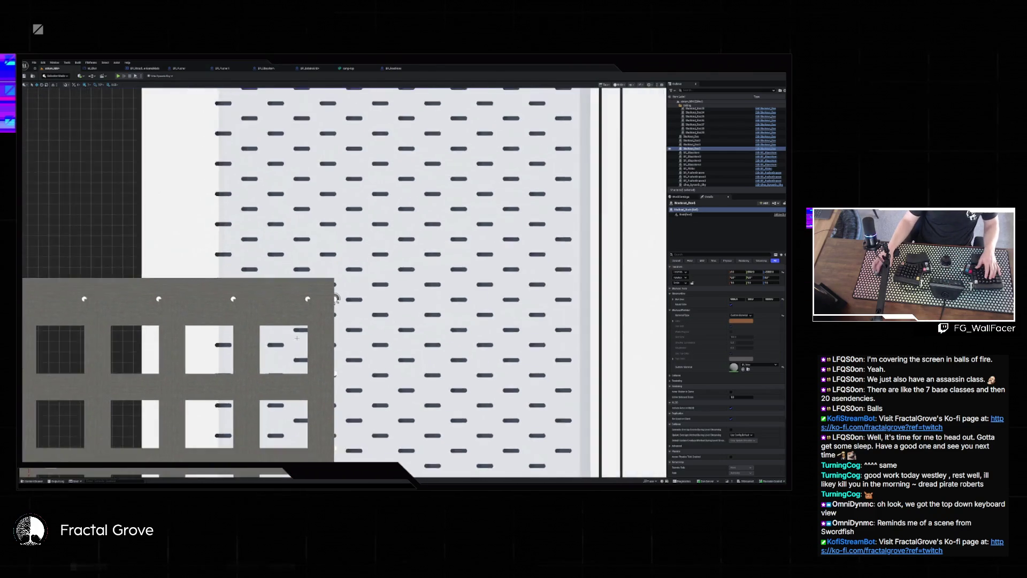
pyautogui.press('f')
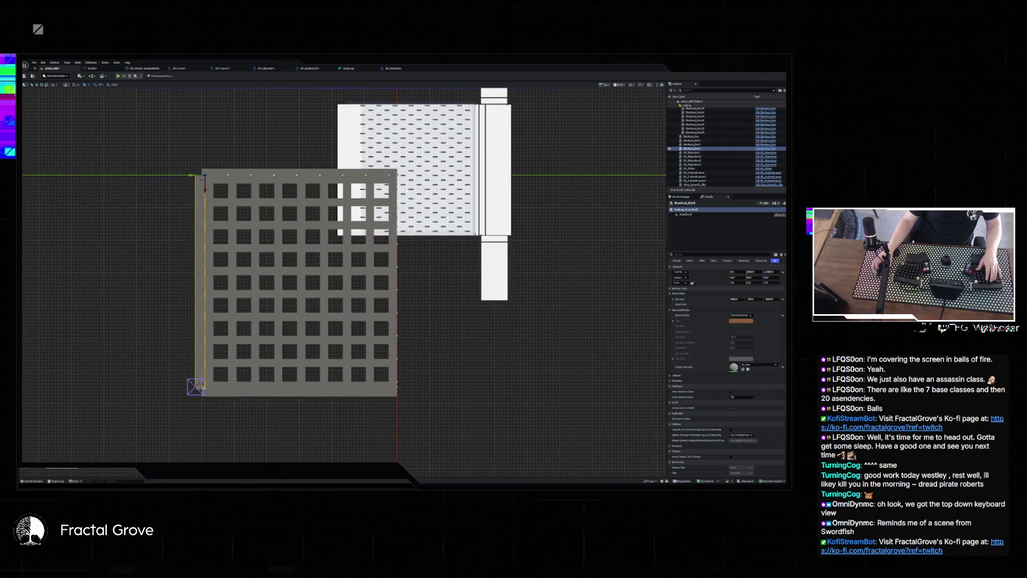
pyautogui.moveTo(199, 387); pyautogui.dragTo(395, 386)
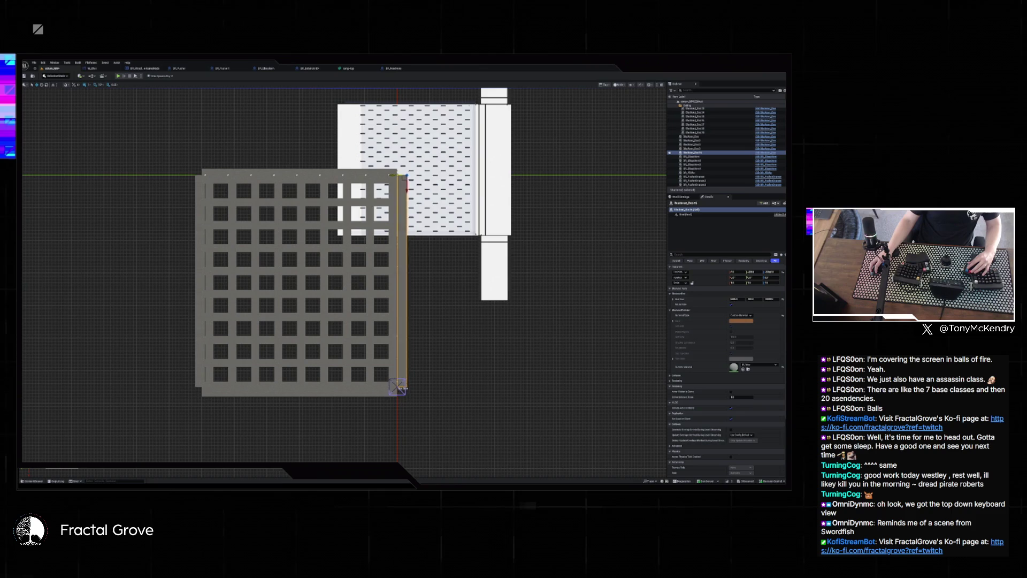
pyautogui.scroll(5, 299, 193)
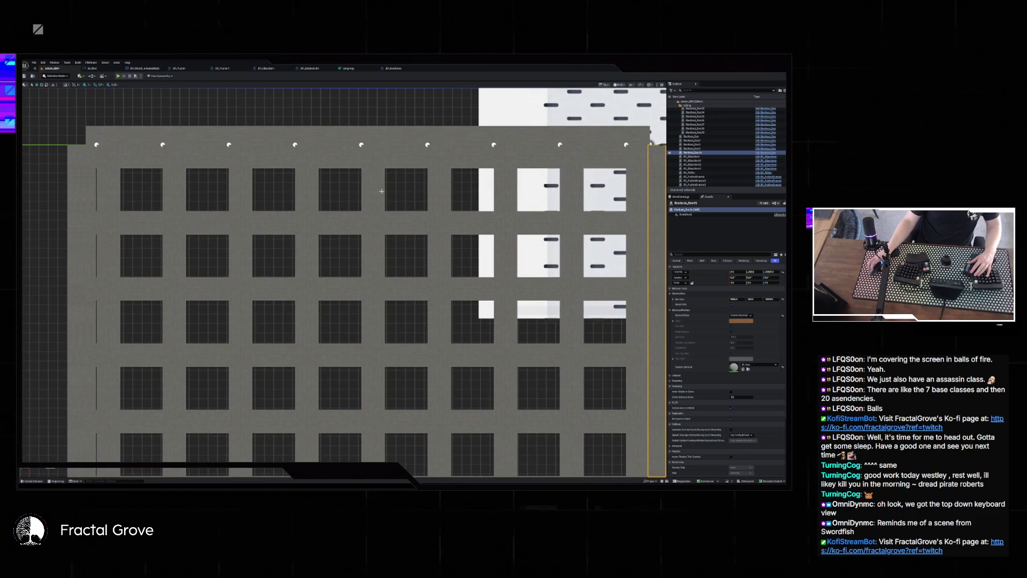
pyautogui.press('f')
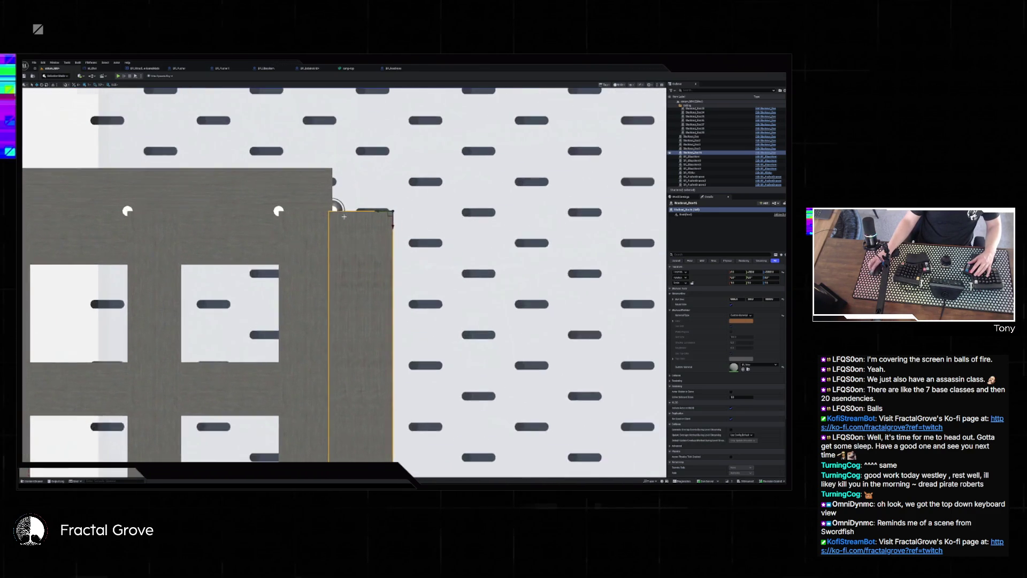
pyautogui.scroll(5, 343, 219)
pyautogui.scroll(-2, 420, 222)
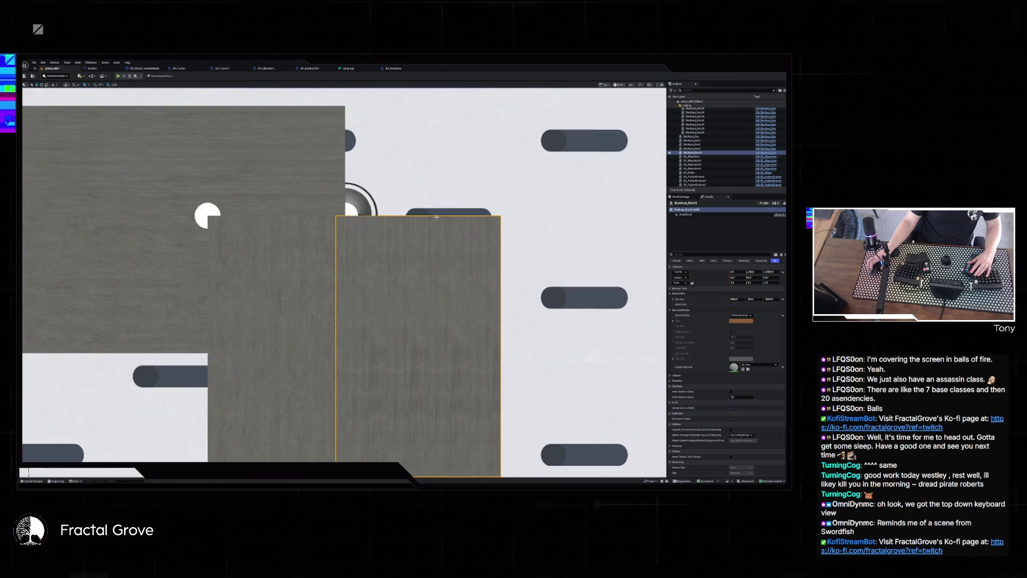
pyautogui.scroll(-3, 432, 216)
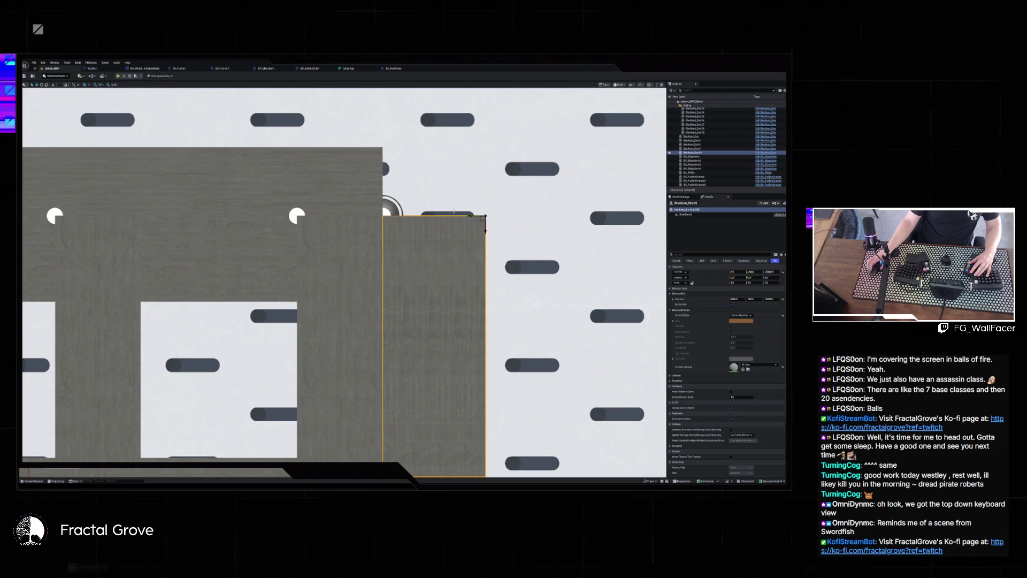
pyautogui.scroll(5, 454, 213)
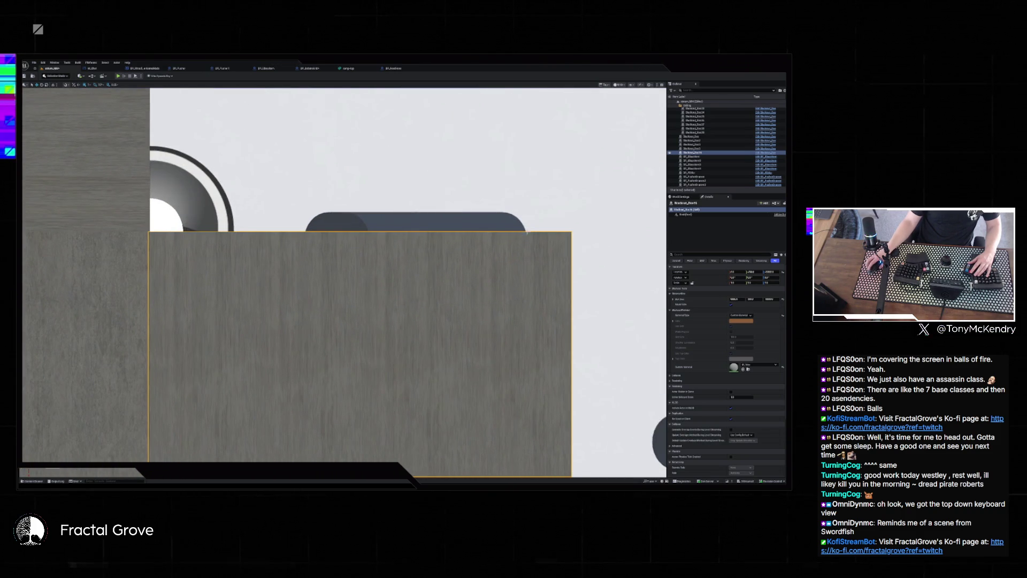
pyautogui.scroll(2, 523, 231)
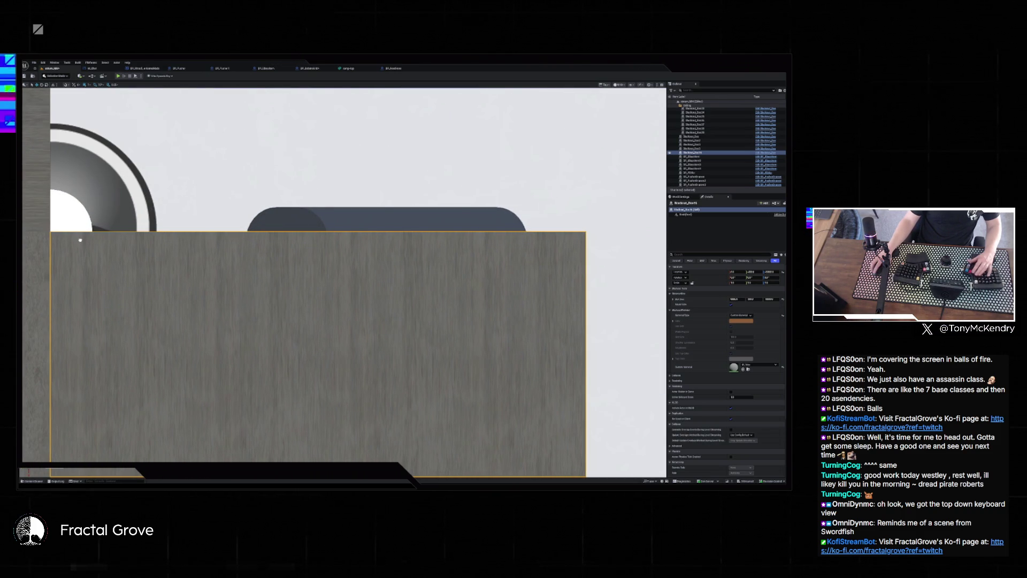
pyautogui.scroll(-6, 80, 241)
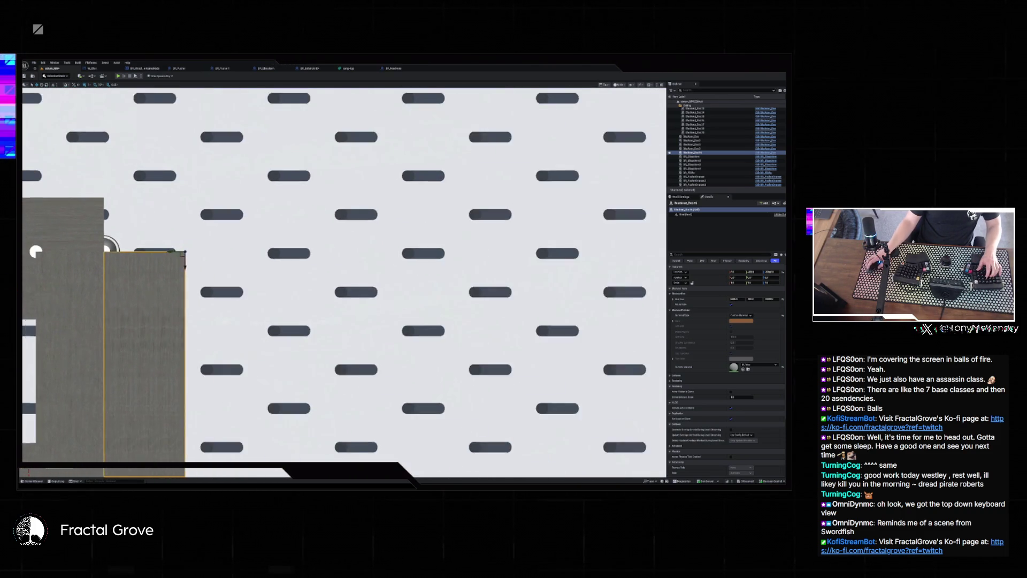
pyautogui.scroll(-5, 225, 308)
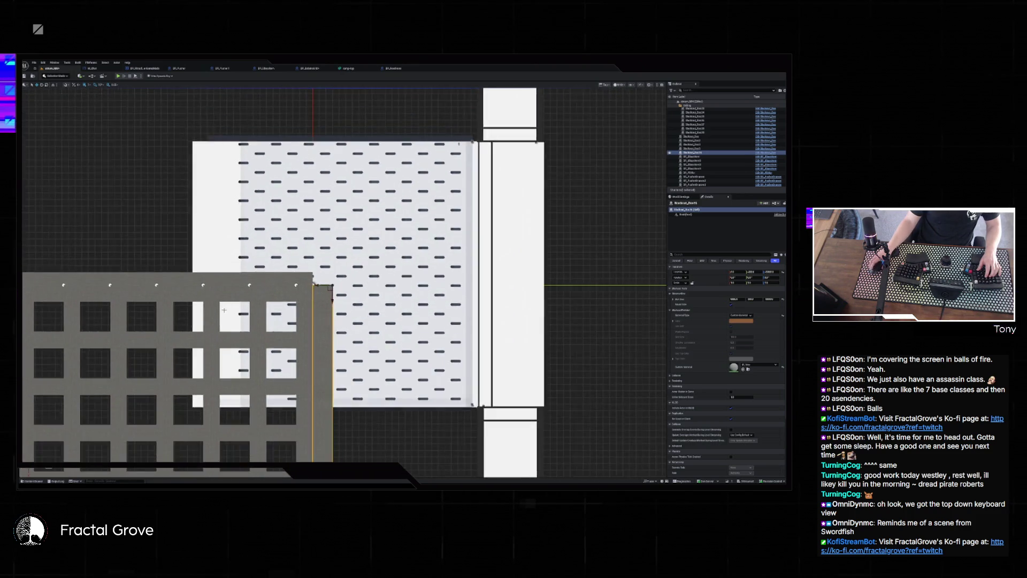
pyautogui.scroll(-3, 225, 308)
pyautogui.scroll(-4, 247, 215)
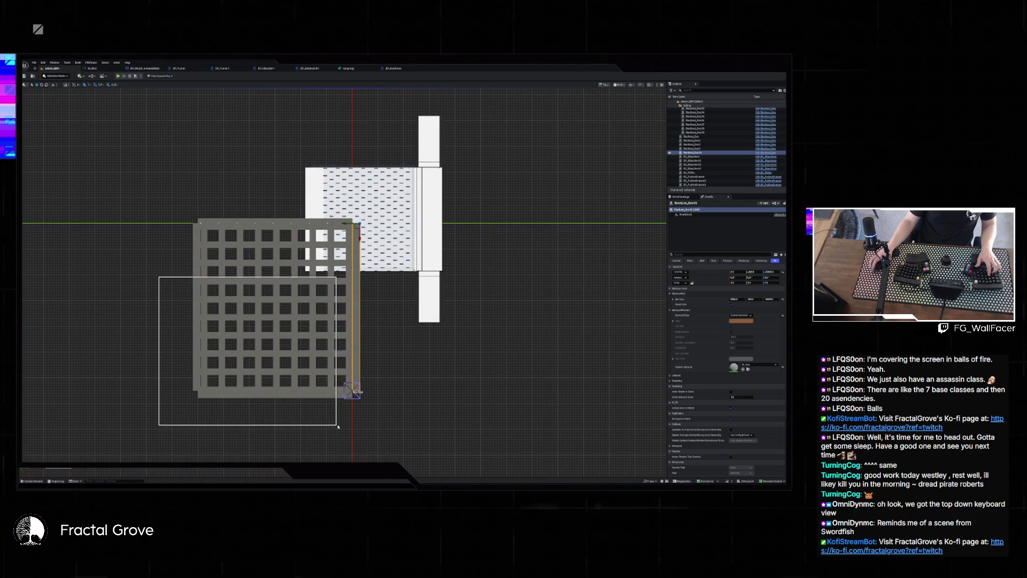
# Select all the lattice facade pieces in the top view.
pyautogui.moveTo(337, 426); pyautogui.dragTo(339, 428)
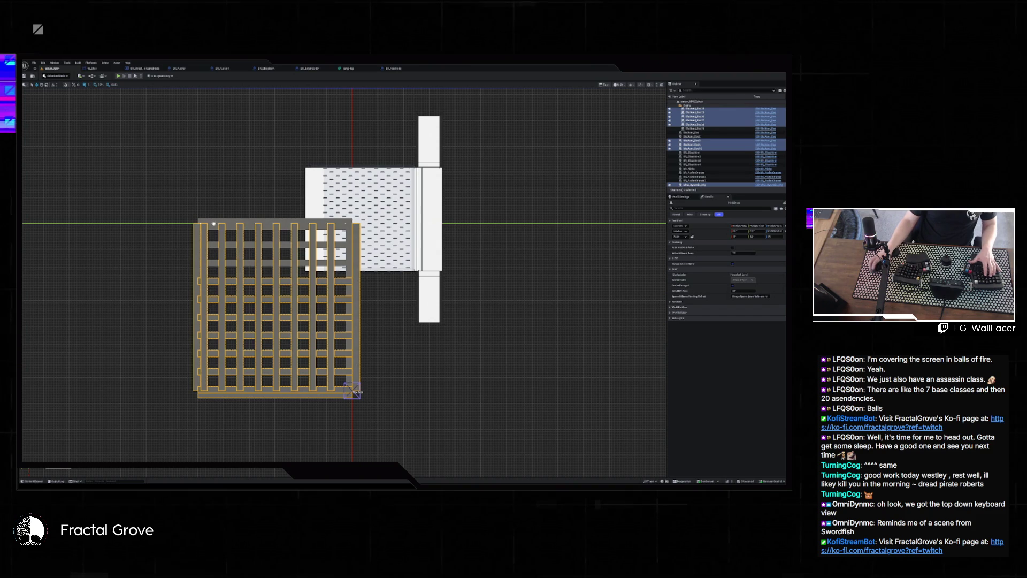
pyautogui.scroll(8, 212, 217)
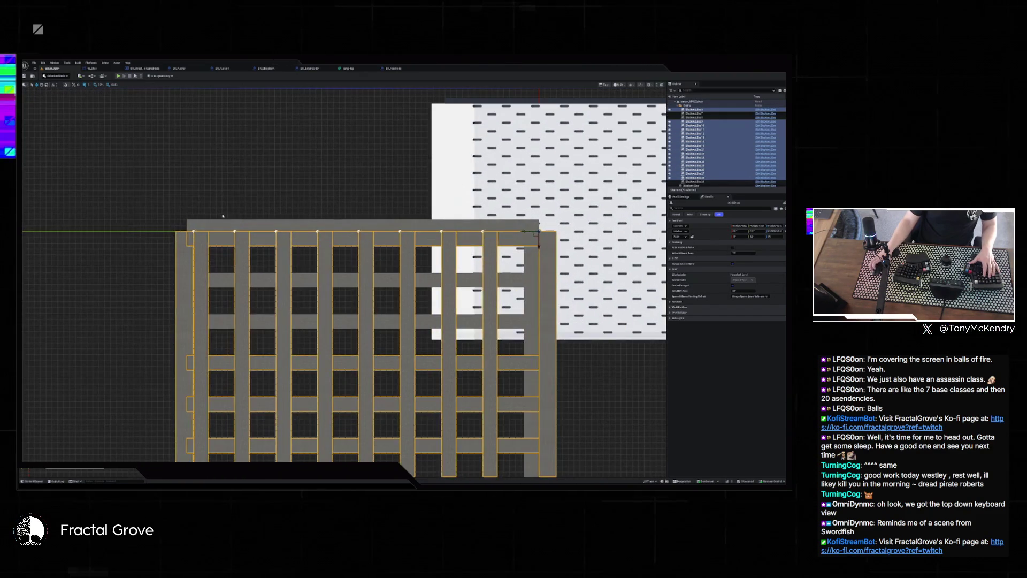
pyautogui.scroll(-8, 222, 217)
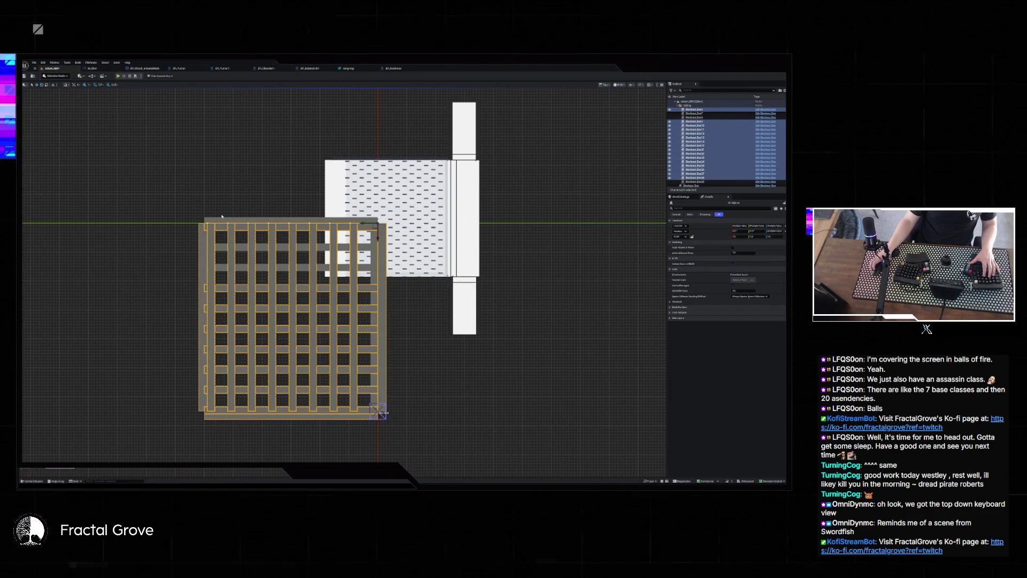
pyautogui.scroll(2, 232, 218)
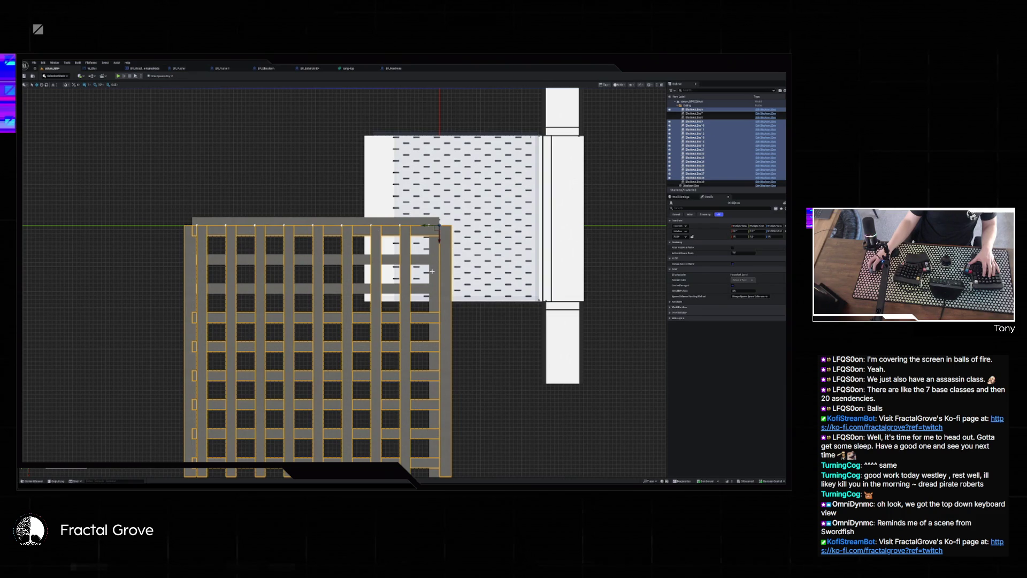
pyautogui.keyDown('ctrl'); pyautogui.click(299, 218); pyautogui.keyUp('ctrl')
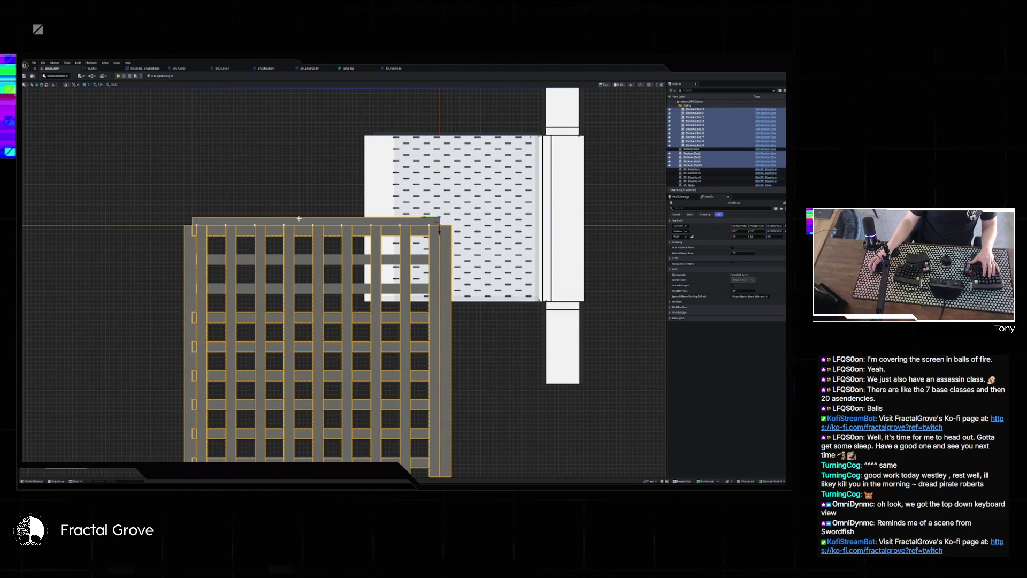
pyautogui.scroll(-2, 459, 324)
# Trial-move the lattice facade upward, undo both moves, and view it in perspective.
pyautogui.moveTo(488, 338); pyautogui.dragTo(370, 343)
pyautogui.moveTo(336, 289); pyautogui.dragTo(317, 119)
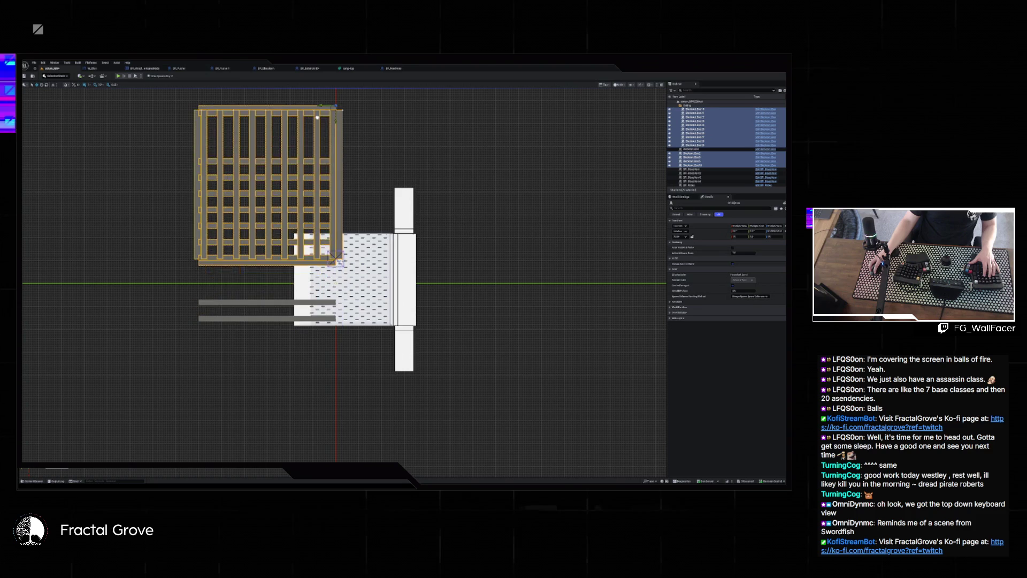
pyautogui.hotkey('ctrl', 'z')
pyautogui.hotkey('ctrl', 'z')
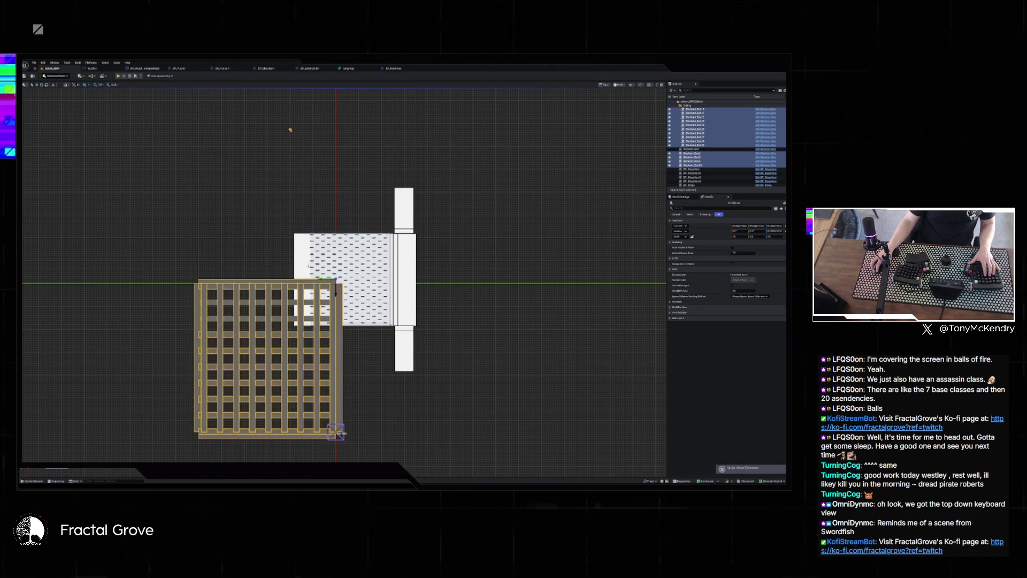
pyautogui.hotkey('ctrl', 'z')
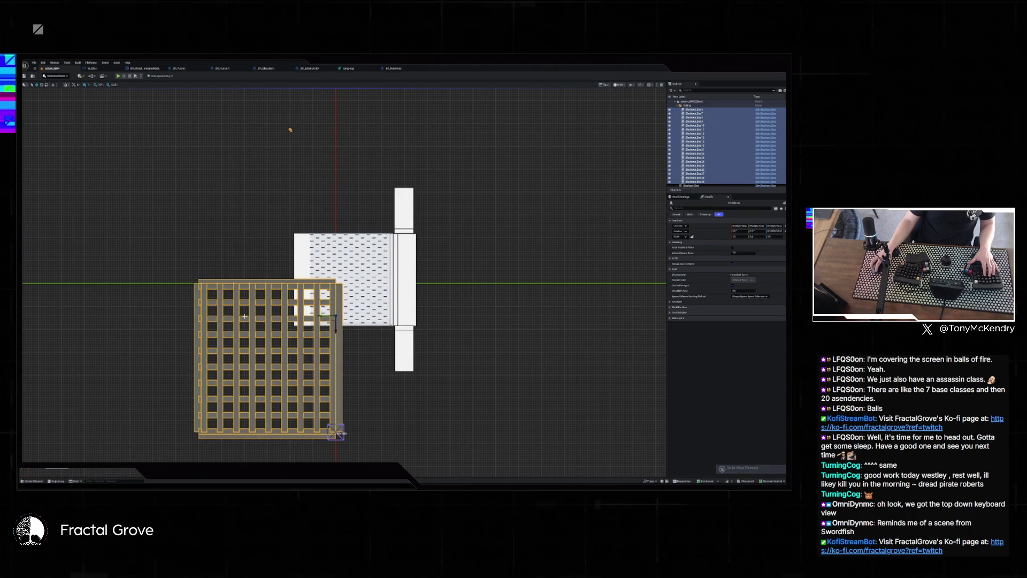
pyautogui.hotkey('alt', 'g')
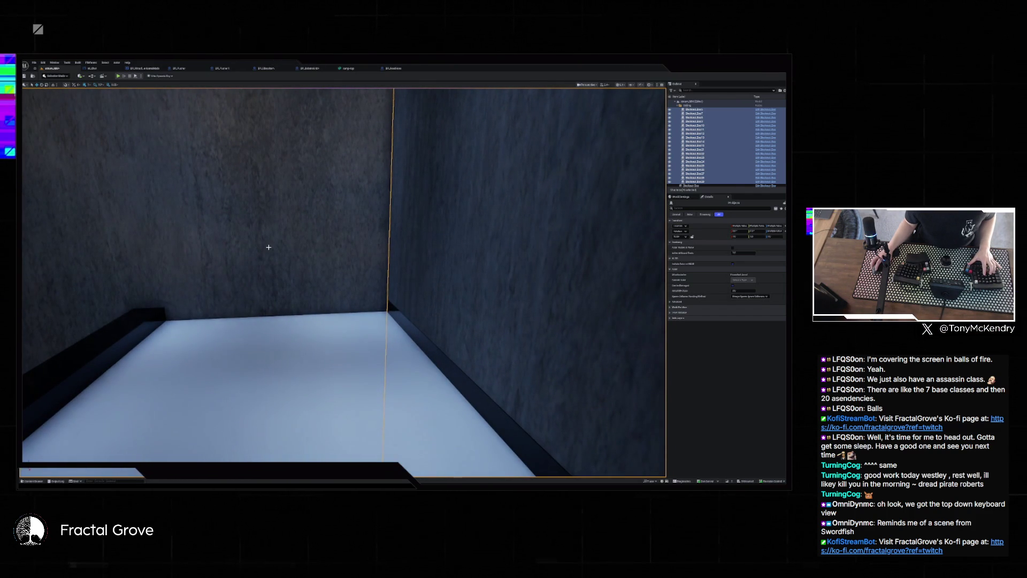
# Undo one more facade move and look down on the assembly in top view.
pyautogui.hotkey('ctrl', 'z')
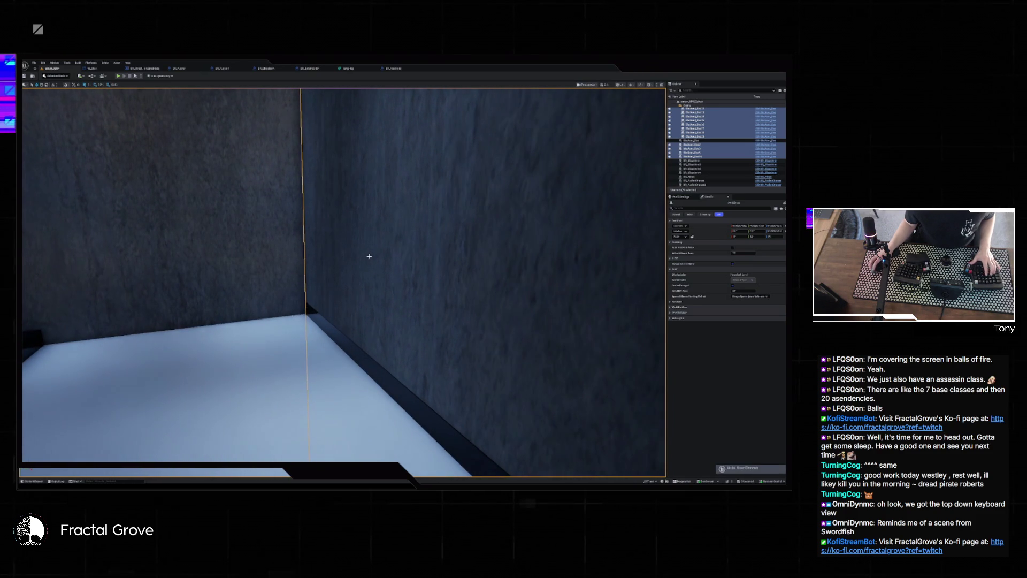
pyautogui.moveTo(332, 252)
pyautogui.mouseDown()
pyautogui.moveTo(288, 171)
pyautogui.moveTo(327, 179)
pyautogui.moveTo(366, 256)
pyautogui.mouseUp()
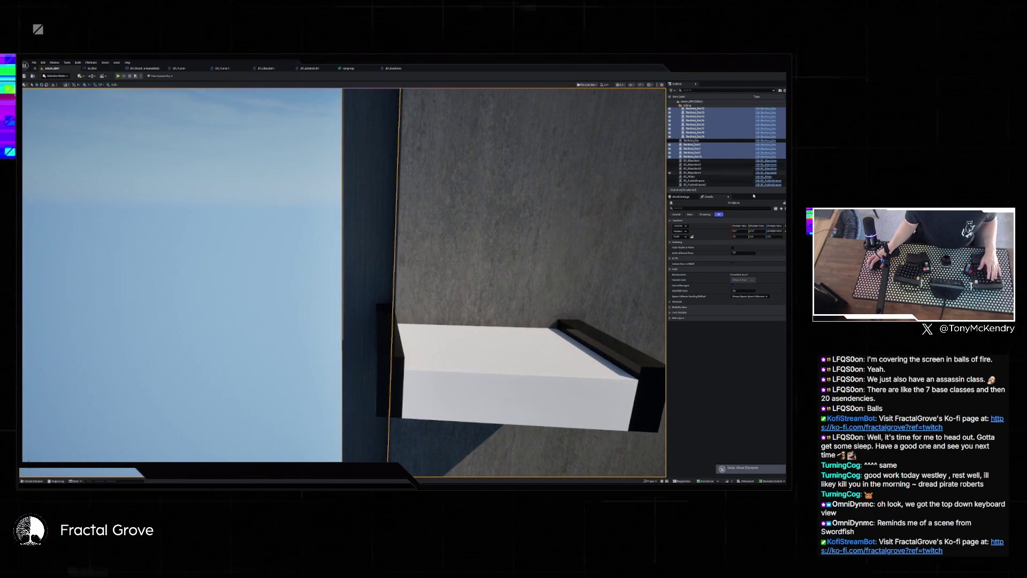
pyautogui.hotkey('alt', 'j')
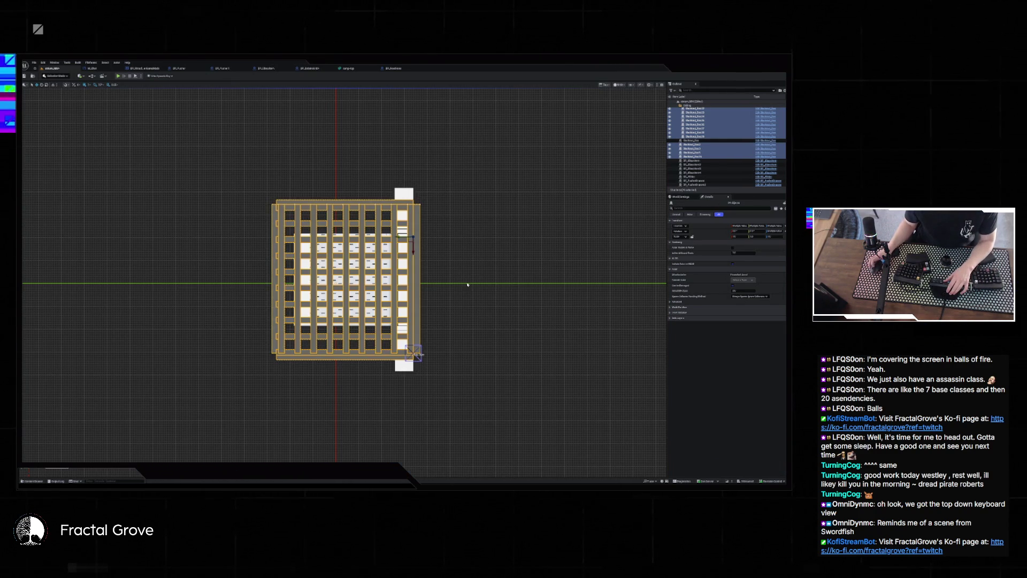
# Shift the lattice facade slightly right along X to line up with the peg-wall room.
pyautogui.scroll(10, 449, 208)
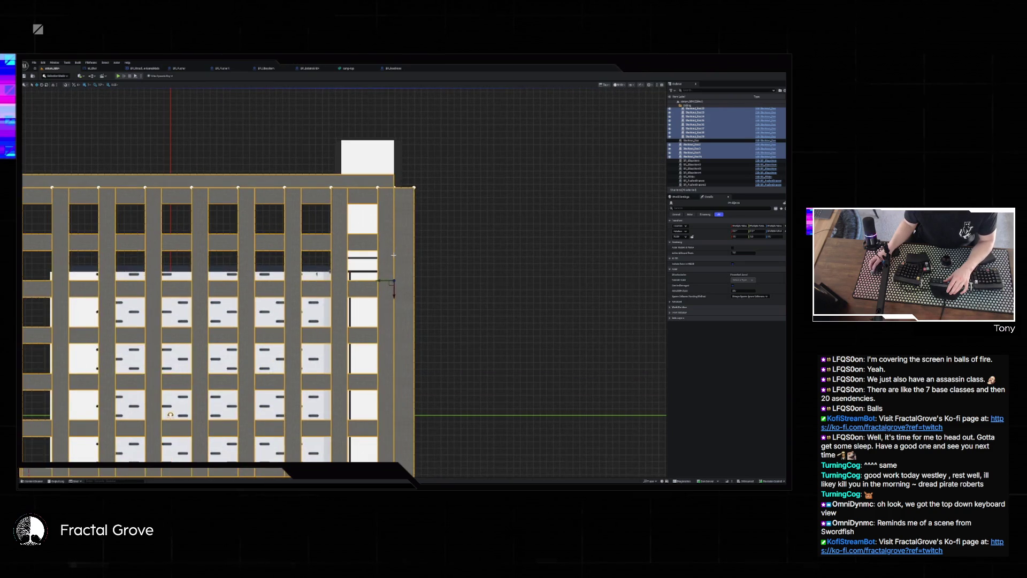
pyautogui.moveTo(380, 297); pyautogui.dragTo(398, 290)
pyautogui.scroll(10, 382, 190)
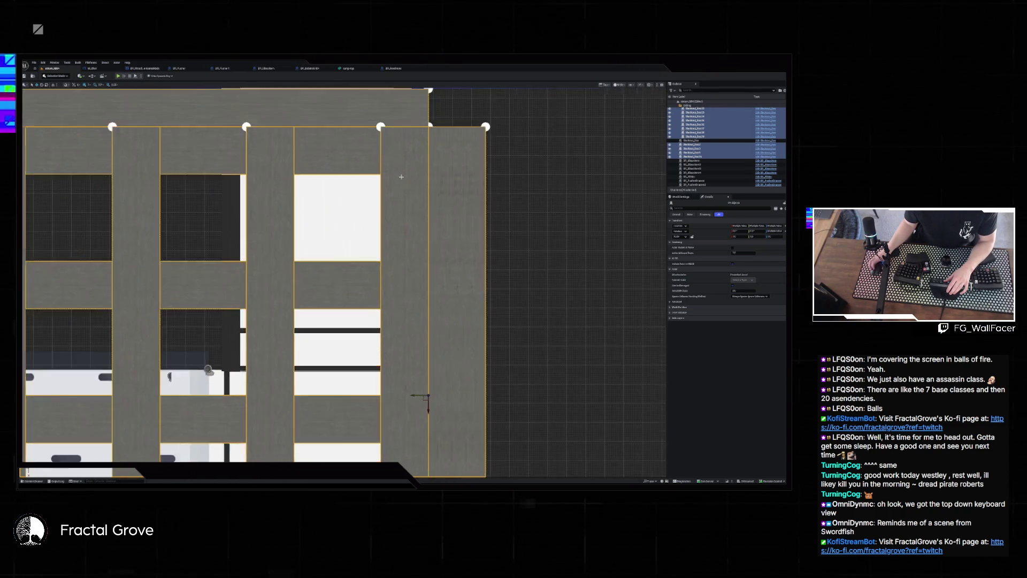
pyautogui.scroll(-10, 395, 183)
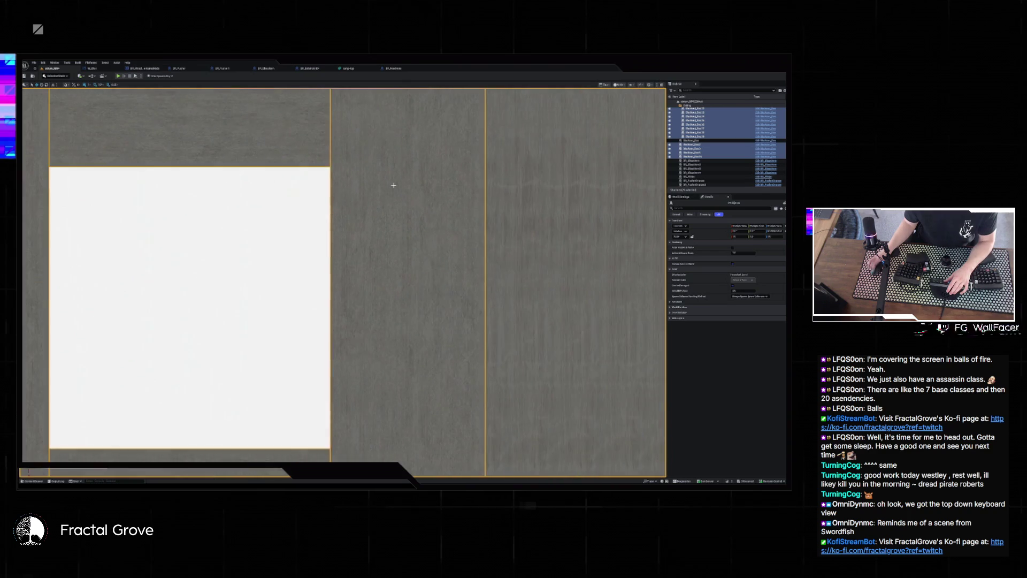
# Check the alignment in wireframe top view, then return to lit perspective.
pyautogui.hotkey('alt', '2')
pyautogui.scroll(-3, 394, 190)
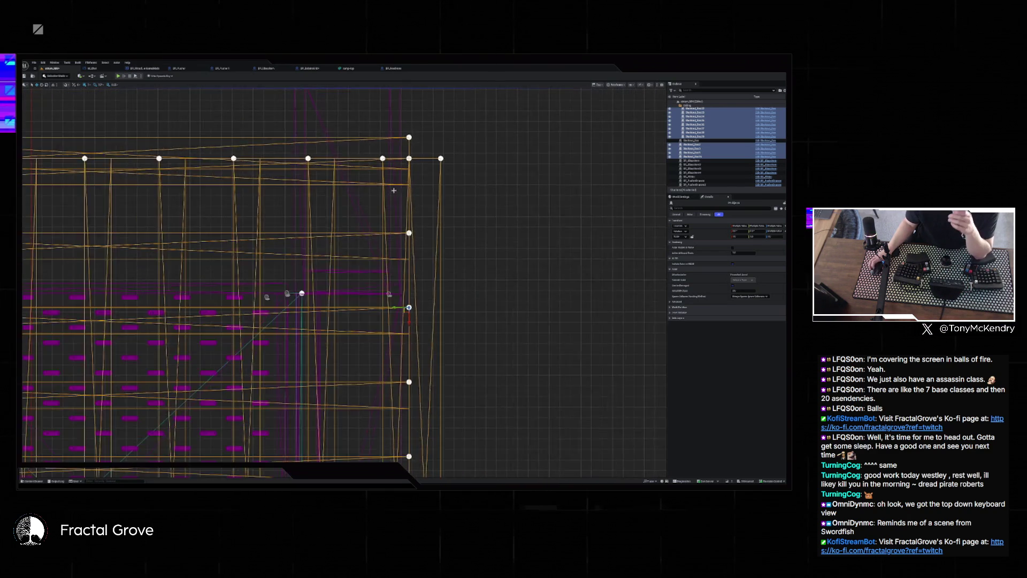
pyautogui.moveTo(491, 348)
pyautogui.mouseDown()
pyautogui.moveTo(456, 298)
pyautogui.moveTo(437, 338)
pyautogui.mouseUp()
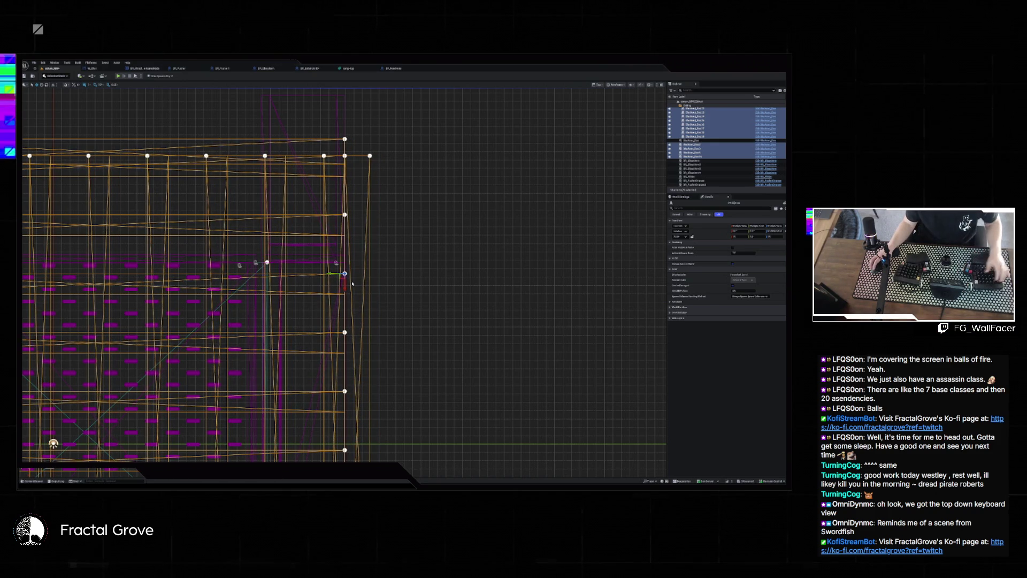
pyautogui.hotkey('alt', 'g')
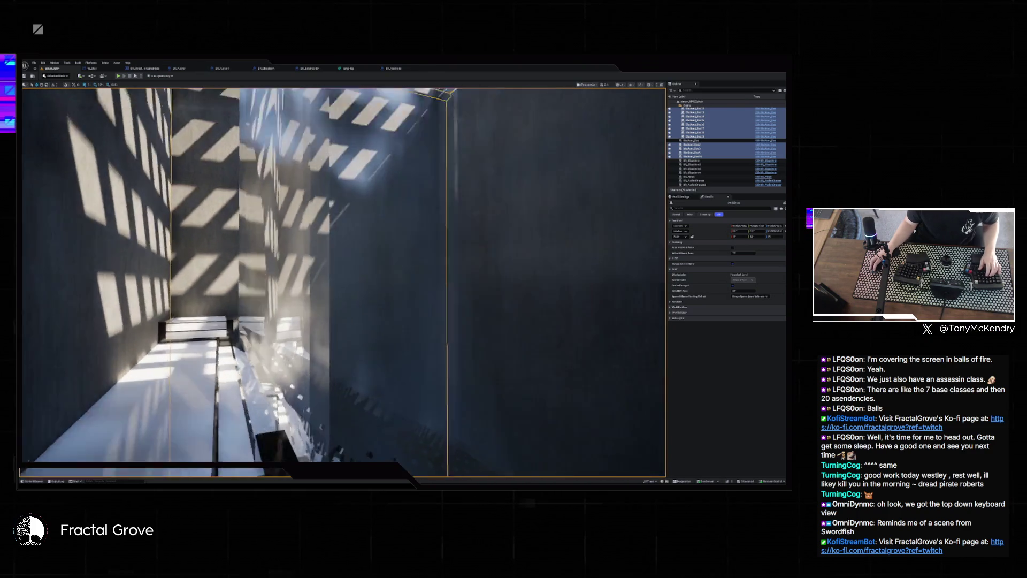
pyautogui.press('Escape')
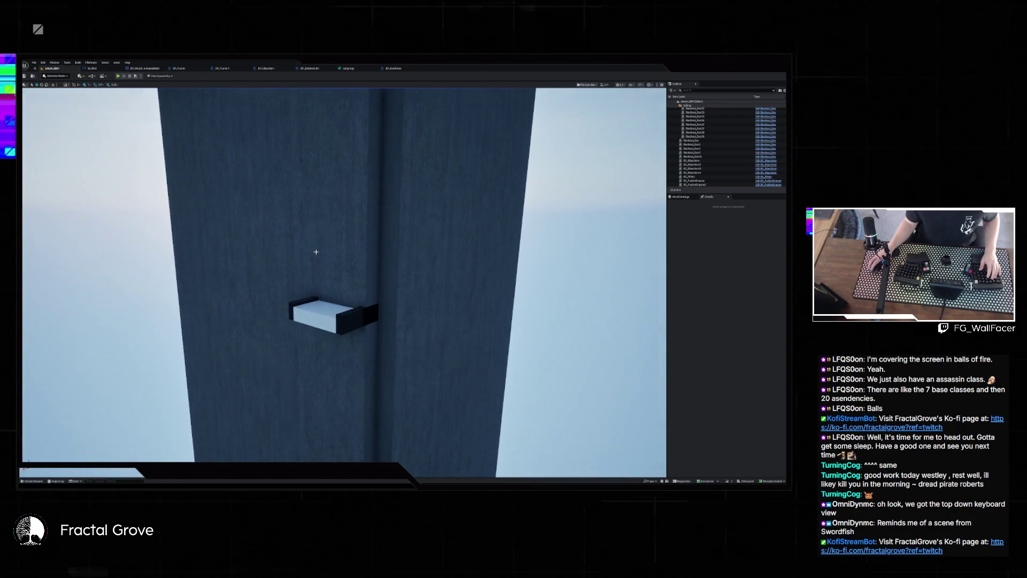
pyautogui.click(266, 292)
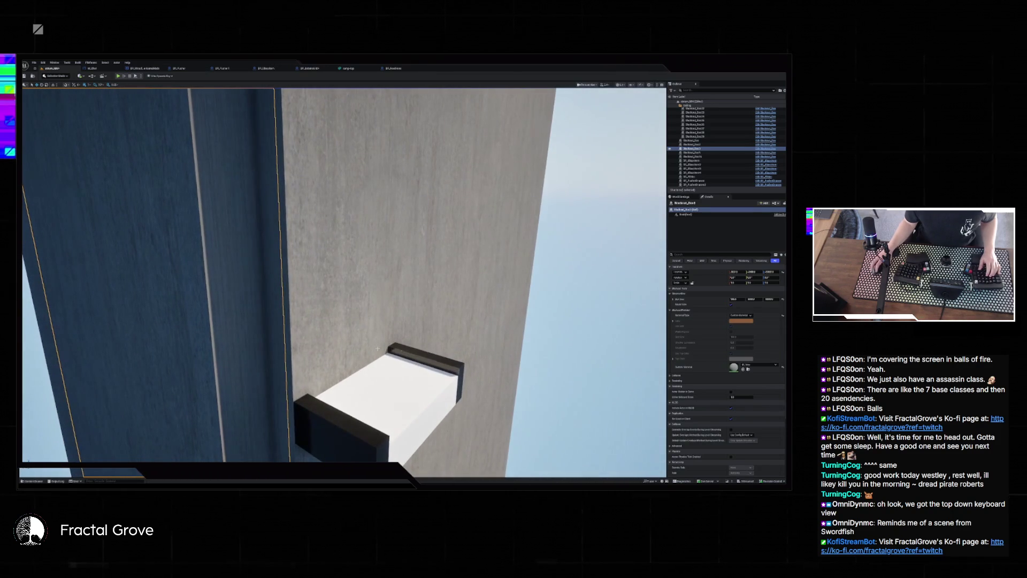
pyautogui.click(325, 300)
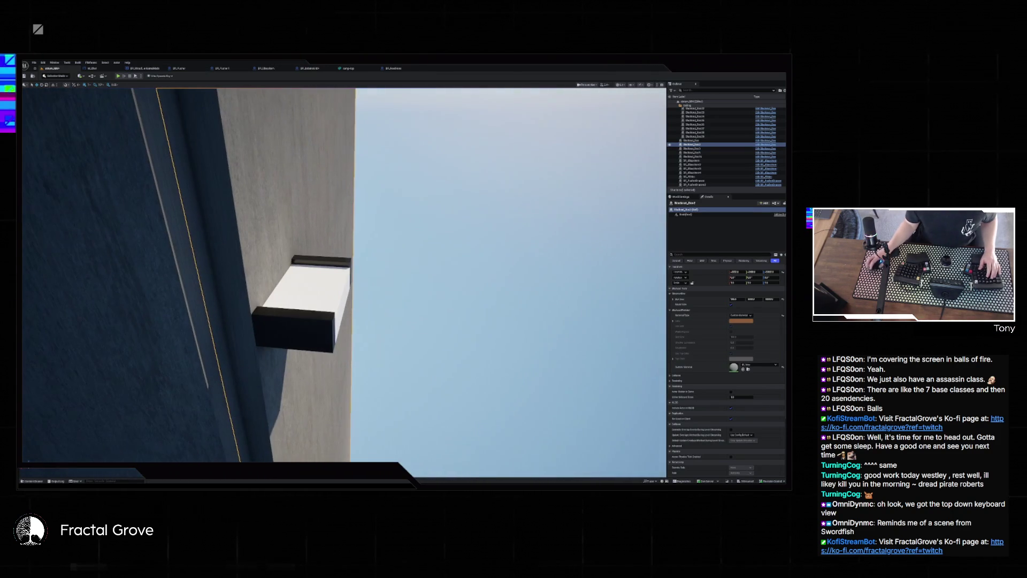
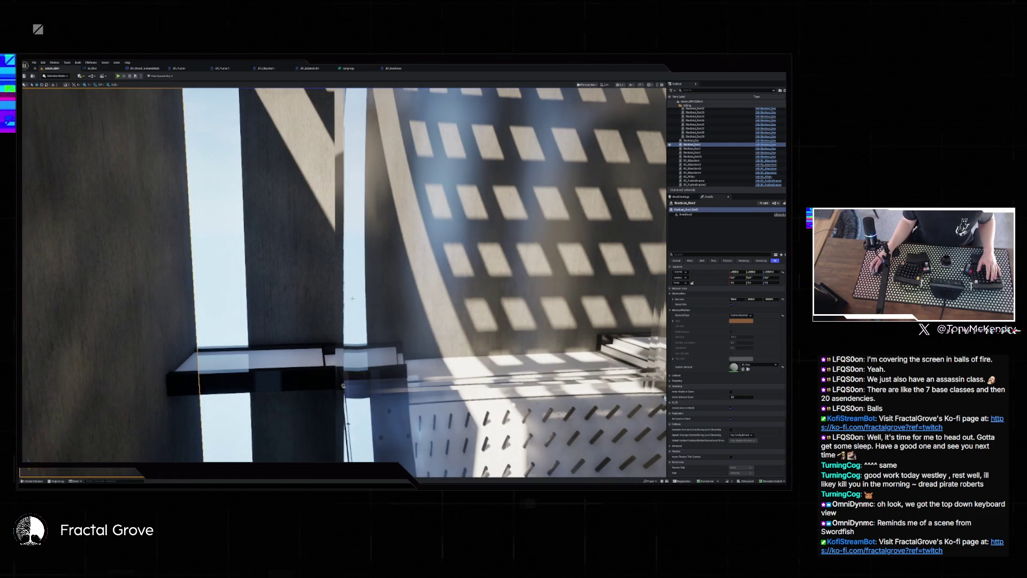
# Select another dark blockout box and drag it right over the middle box to close the gap.
pyautogui.click(291, 282)
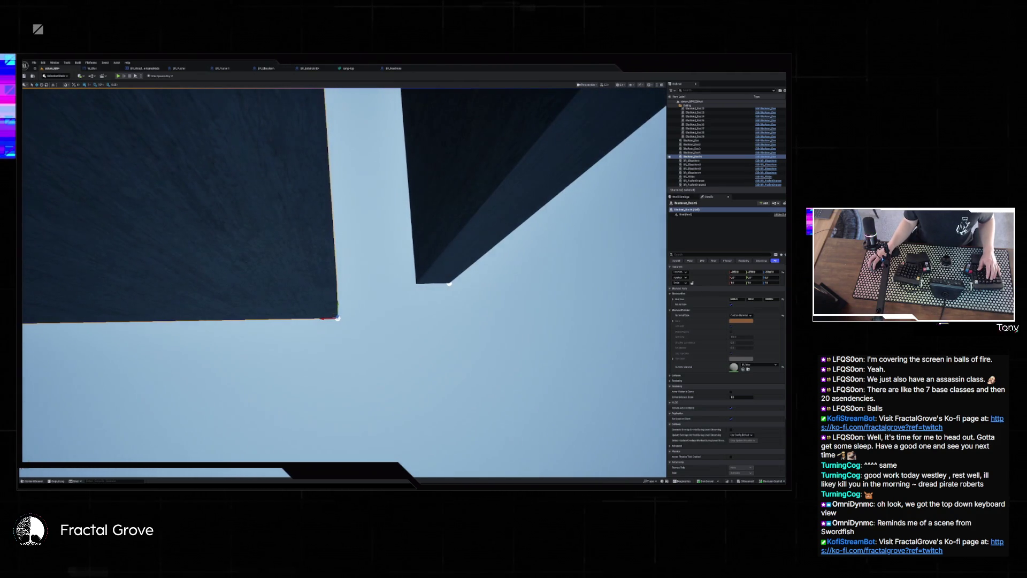
pyautogui.click(512, 466)
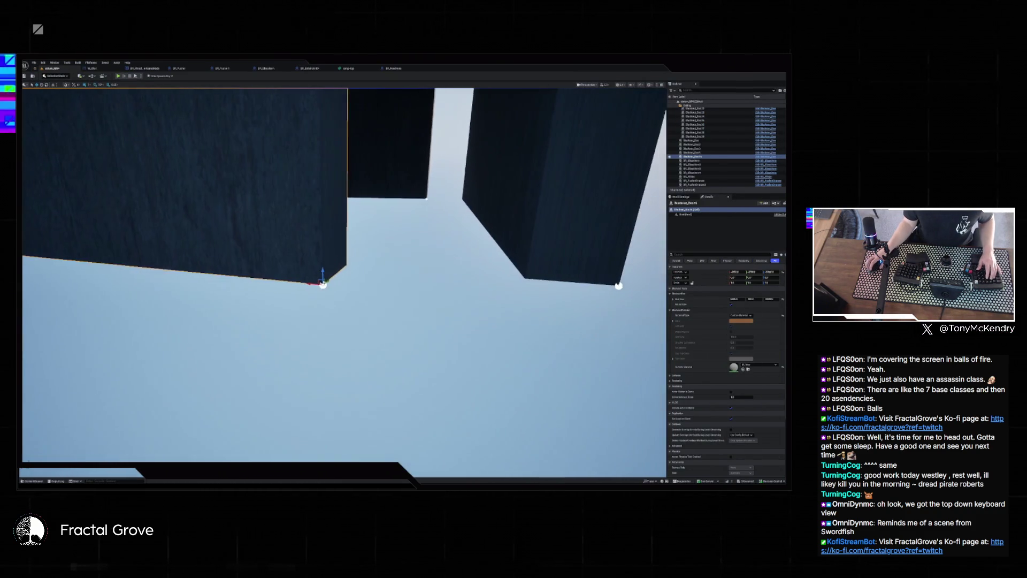
pyautogui.moveTo(311, 290)
pyautogui.mouseDown()
pyautogui.moveTo(514, 309)
pyautogui.moveTo(279, 291)
pyautogui.moveTo(355, 295)
pyautogui.moveTo(275, 321)
pyautogui.moveTo(212, 358)
pyautogui.mouseUp()
pyautogui.moveTo(209, 355)
pyautogui.mouseDown()
pyautogui.moveTo(248, 367)
pyautogui.moveTo(174, 249)
pyautogui.mouseUp()
# Orbit around the tall building and delete the selected wall panel.
pyautogui.moveTo(333, 189)
pyautogui.mouseDown()
pyautogui.moveTo(321, 176)
pyautogui.moveTo(333, 188)
pyautogui.mouseUp()
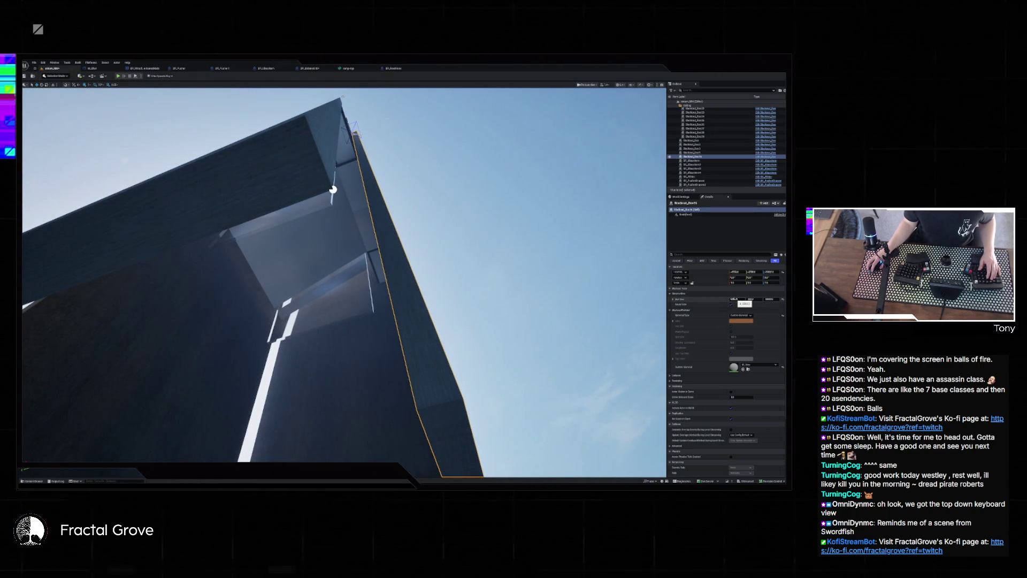
pyautogui.moveTo(333, 189)
pyautogui.mouseDown()
pyautogui.moveTo(342, 188)
pyautogui.moveTo(333, 190)
pyautogui.mouseUp()
pyautogui.press('Delete')
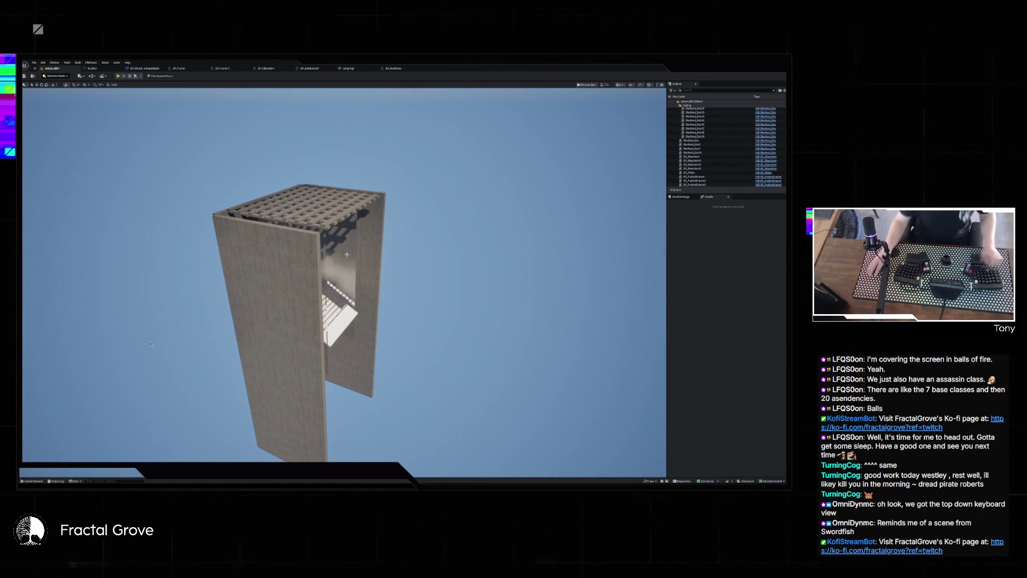
# Fly the camera through the tower to inspect the gridded roof and studded platform.
pyautogui.moveTo(307, 248); pyautogui.dragTo(307, 248)
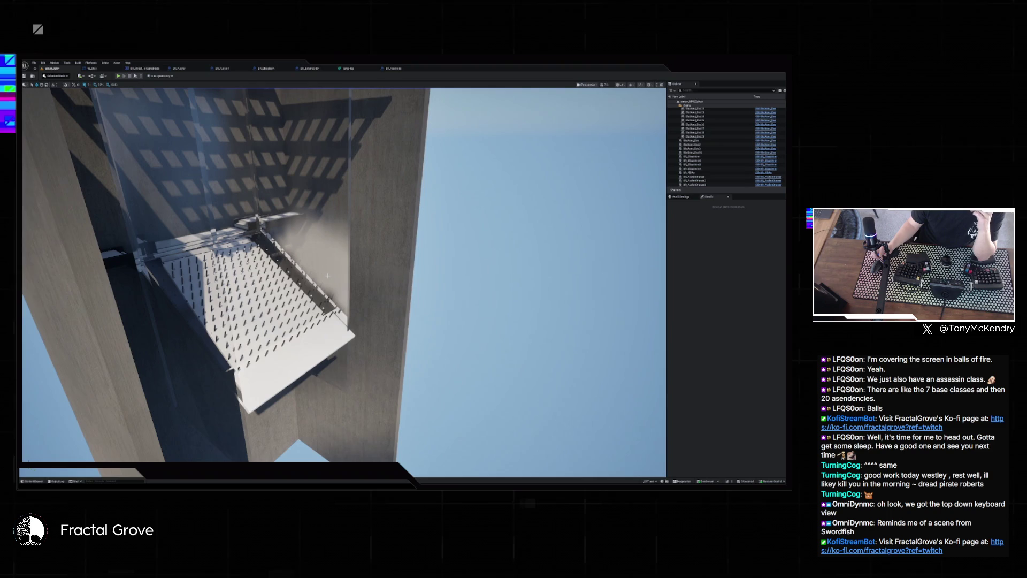
pyautogui.press('Down')
pyautogui.press('Down')
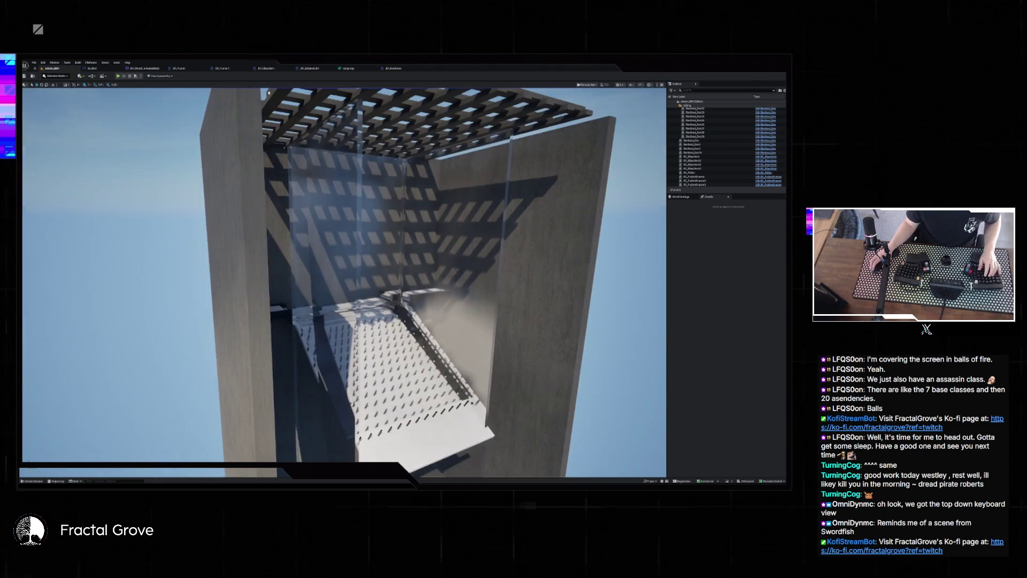
pyautogui.moveTo(426, 293); pyautogui.dragTo(426, 292)
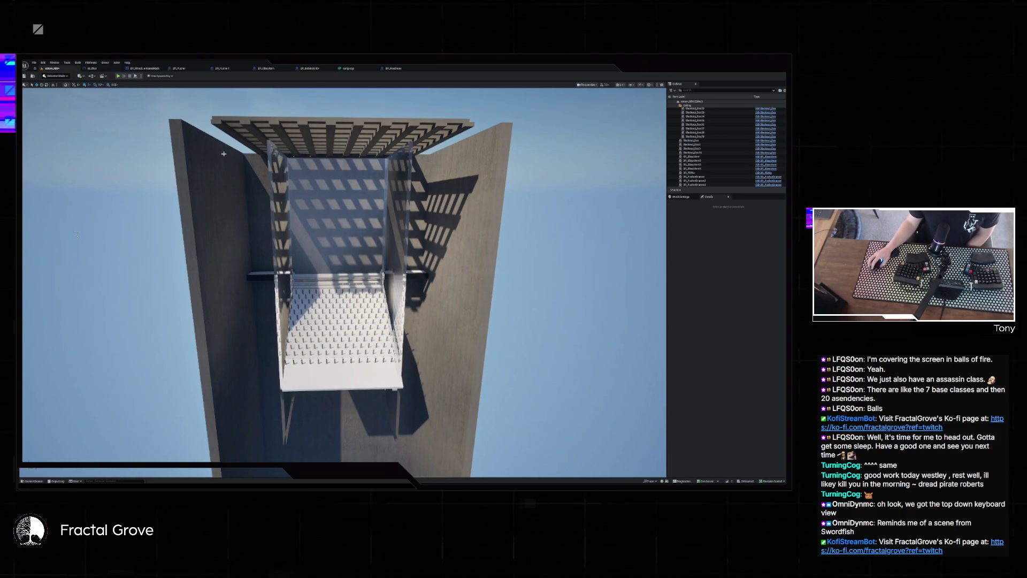
pyautogui.click(34, 62)
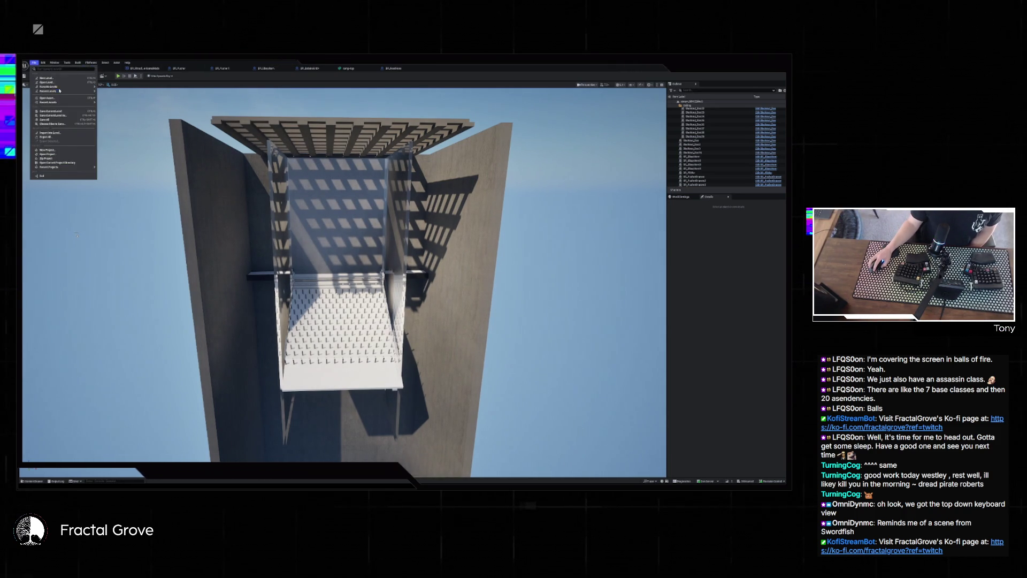
# Save the tower level, load the recent hall level, and play it fullscreen in the editor.
pyautogui.moveTo(64, 91)
pyautogui.click(122, 103)
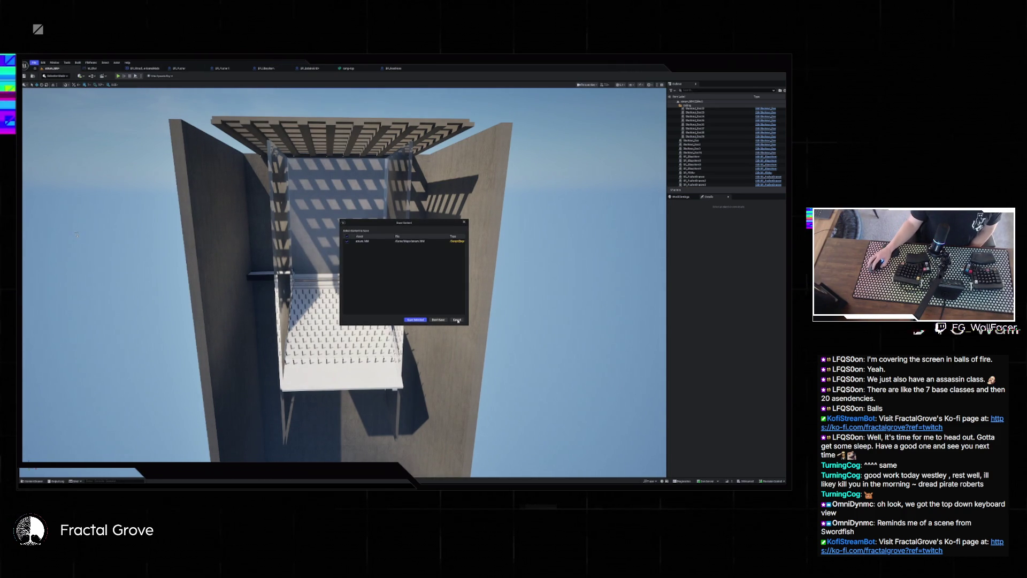
pyautogui.click(416, 320)
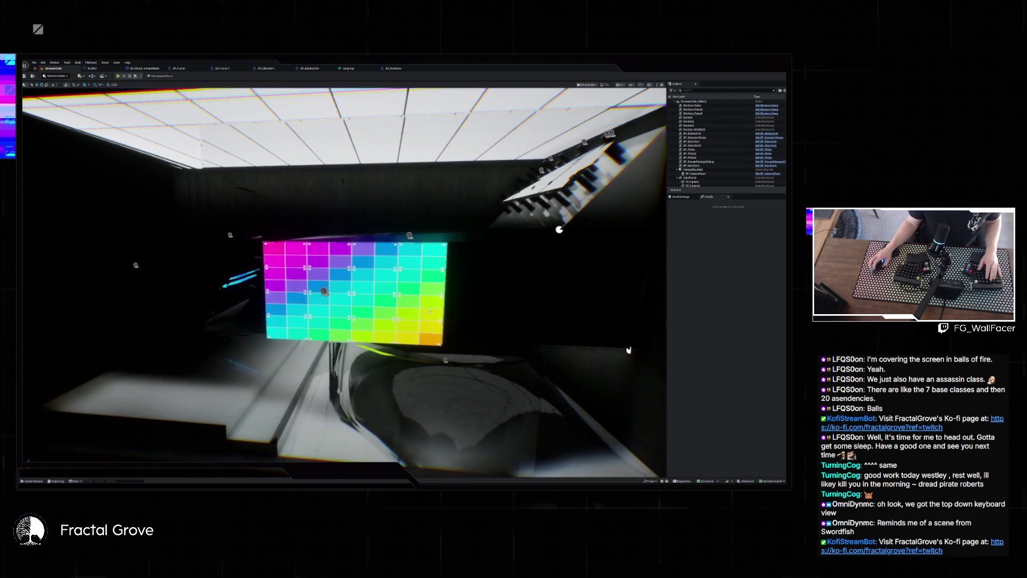
pyautogui.hotkey('alt', 'p')
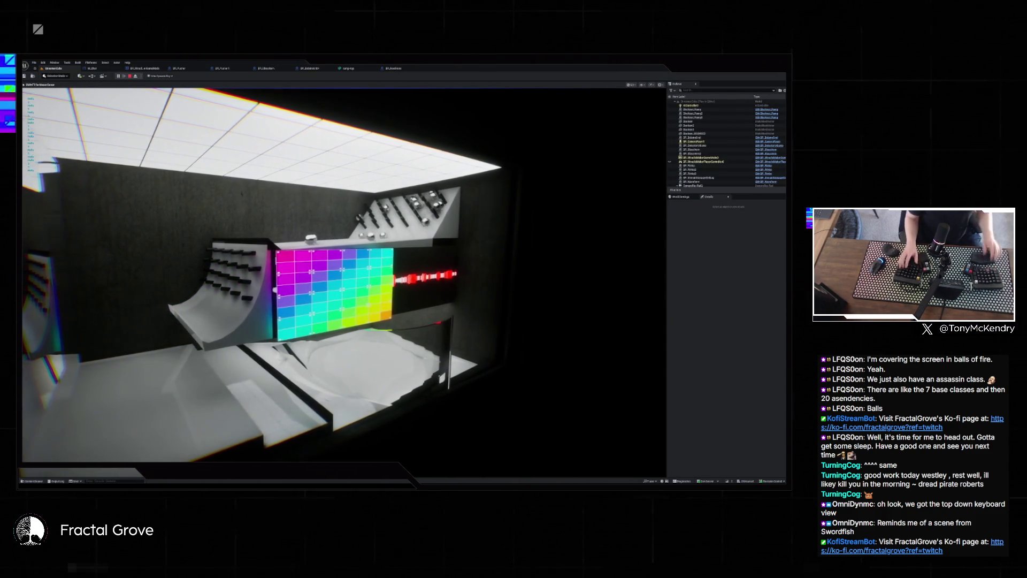
pyautogui.press('F11')
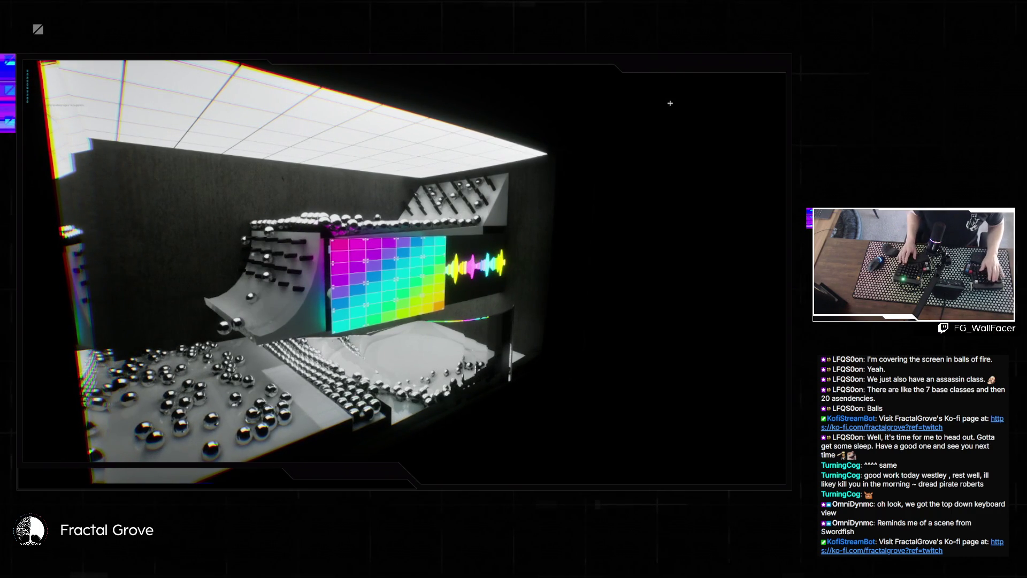
# Stop the Play-in-Editor session with Esc.
pyautogui.press('Escape')
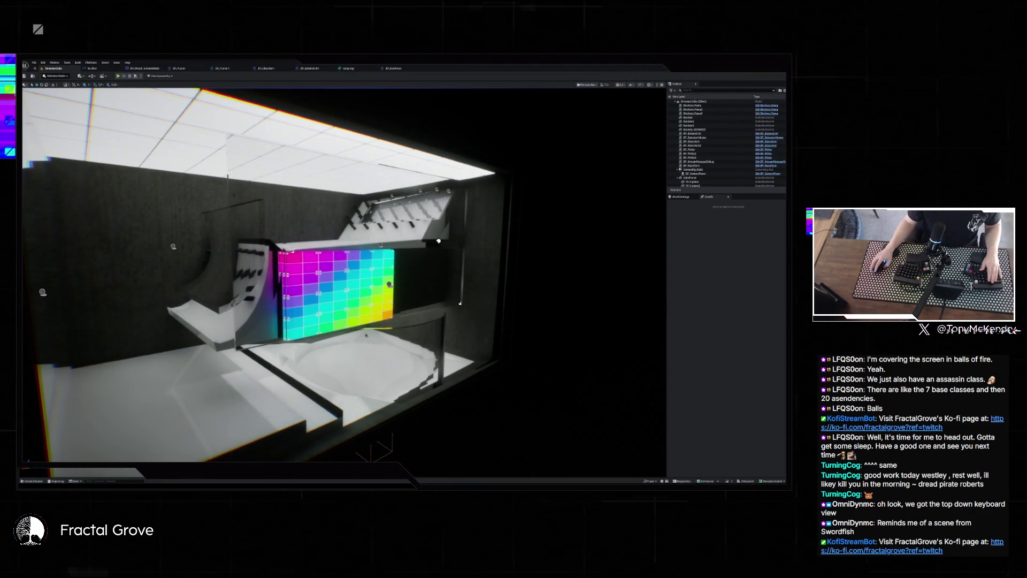
# Load the tower level from Recent Levels and orbit the camera toward the building.
pyautogui.click(42, 62)
pyautogui.click(33, 62)
pyautogui.moveTo(59, 91)
pyautogui.click(119, 97)
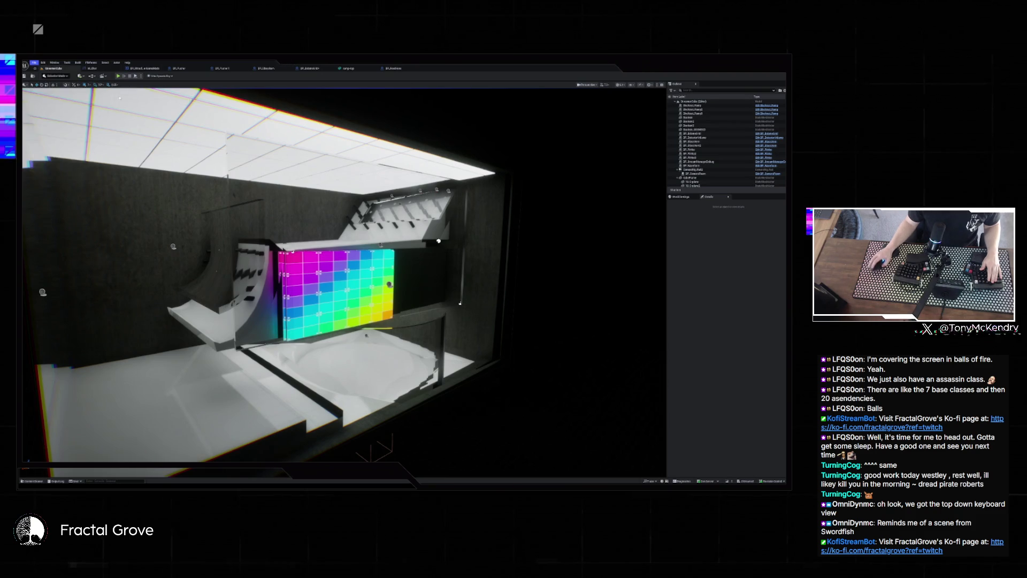
pyautogui.moveTo(392, 158)
pyautogui.mouseDown()
pyautogui.moveTo(115, 302)
pyautogui.moveTo(172, 267)
pyautogui.moveTo(133, 267)
pyautogui.mouseUp()
pyautogui.hotkey('alt', 'j')
# Show the Top view lit, recentre the building and select Blockout_Box7.
pyautogui.scroll(-5, 397, 179)
pyautogui.scroll(4, 381, 184)
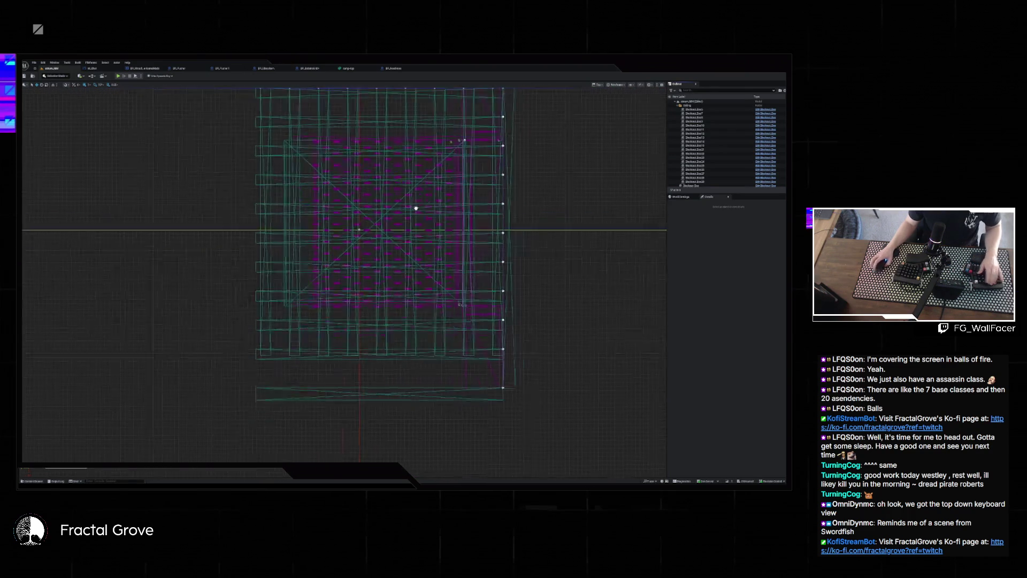
pyautogui.hotkey('alt', '4')
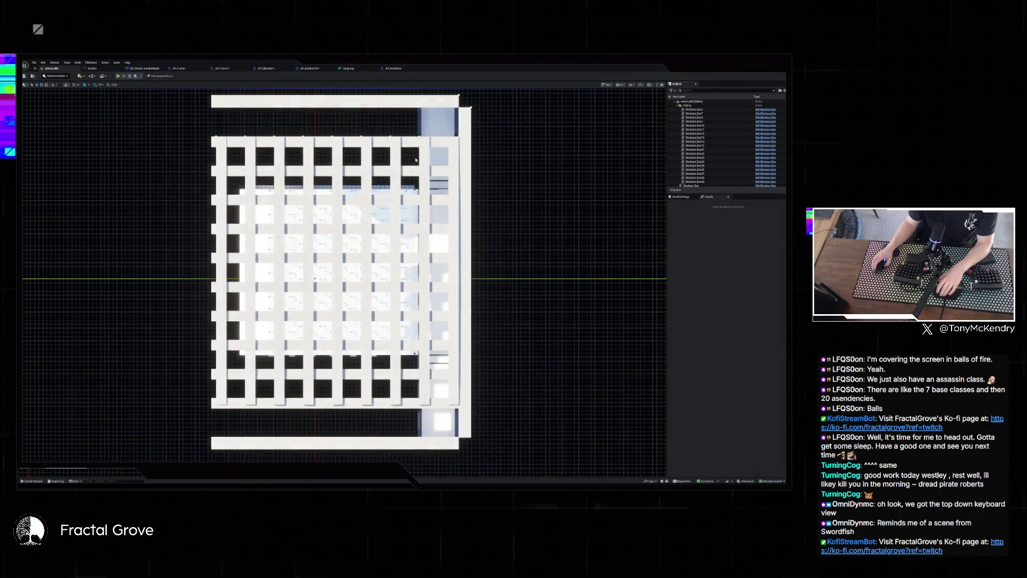
pyautogui.moveTo(410, 171); pyautogui.dragTo(407, 189)
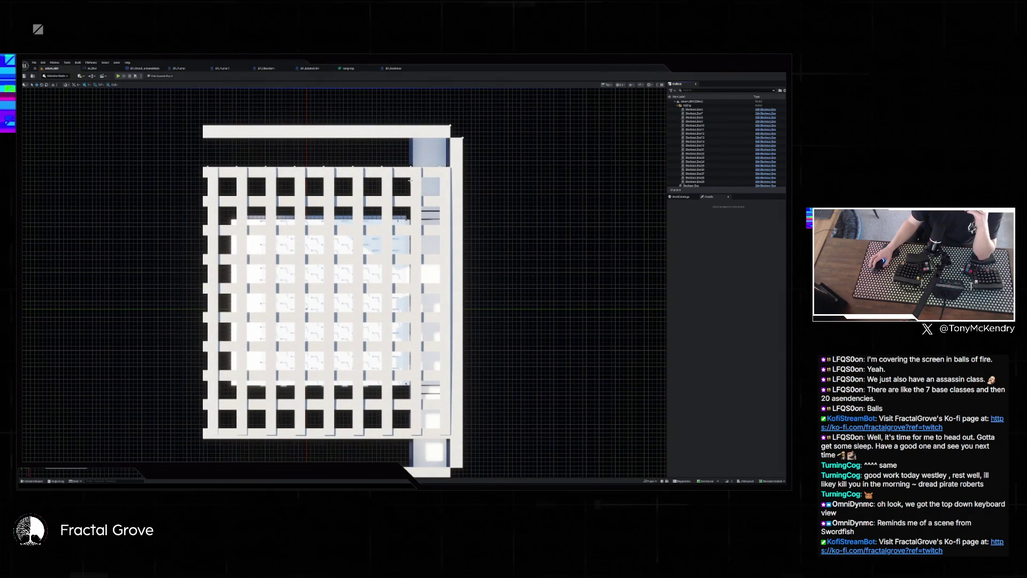
pyautogui.scroll(-4, 413, 196)
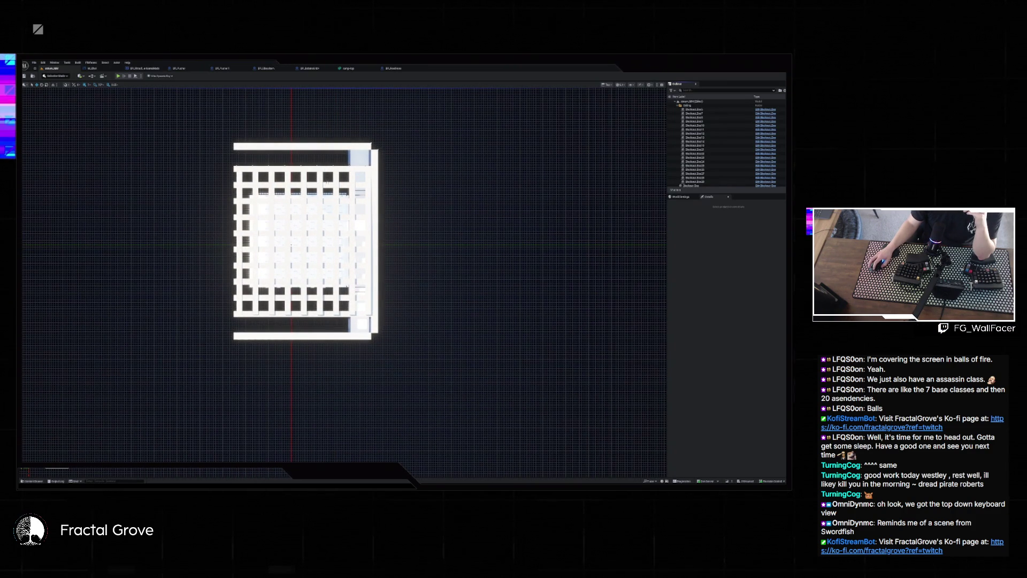
pyautogui.click(329, 170)
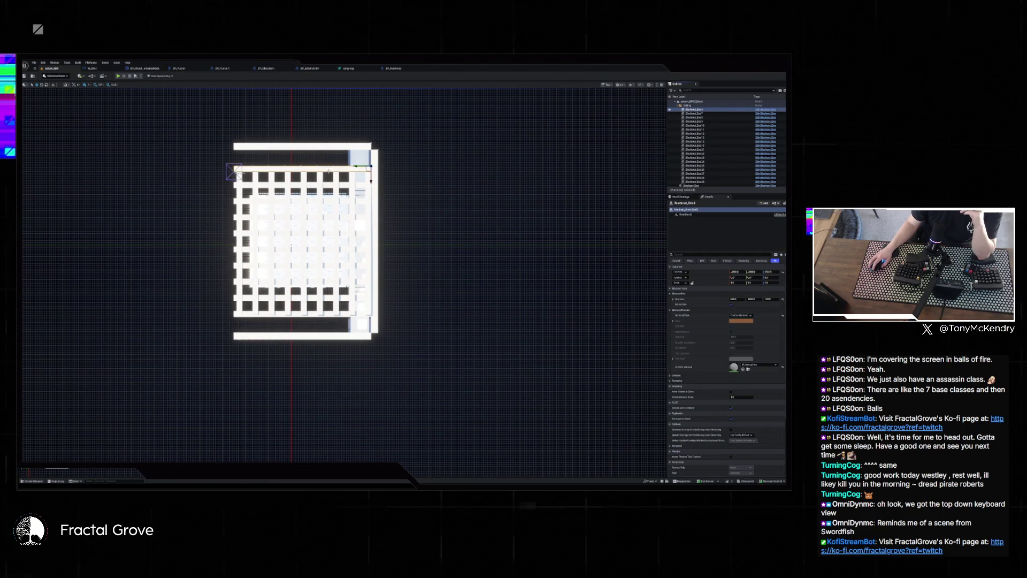
pyautogui.click(327, 186)
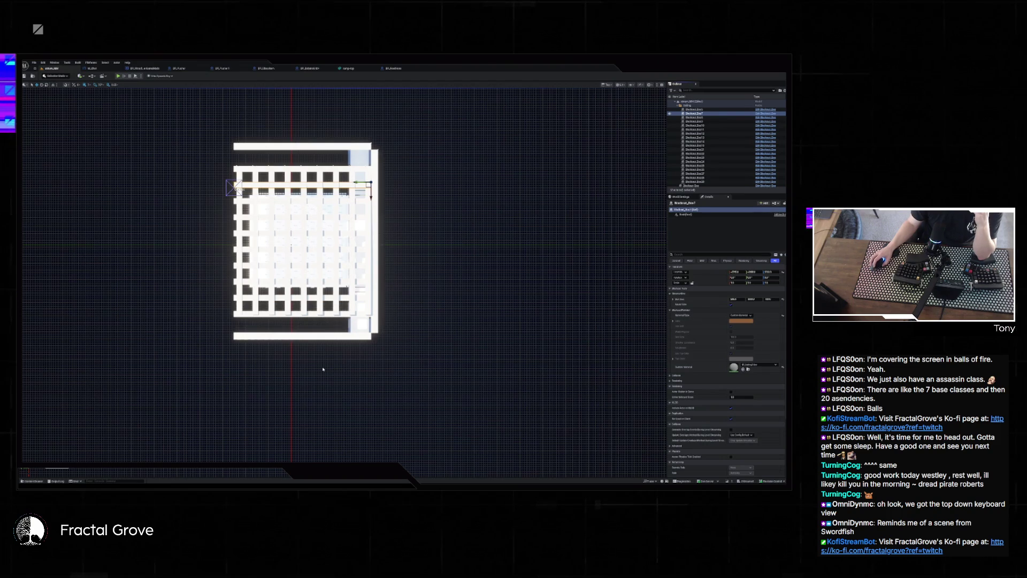
# Add a second wall box, duplicate the top row upward and nudge it to close the gap.
pyautogui.scroll(3, 394, 167)
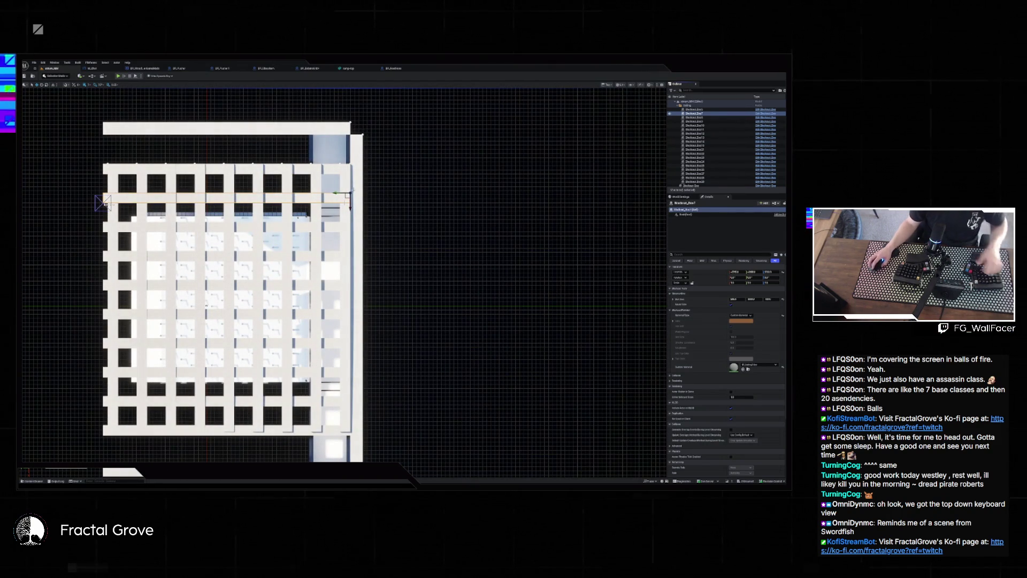
pyautogui.keyDown('ctrl'); pyautogui.click(694, 109); pyautogui.keyUp('ctrl')
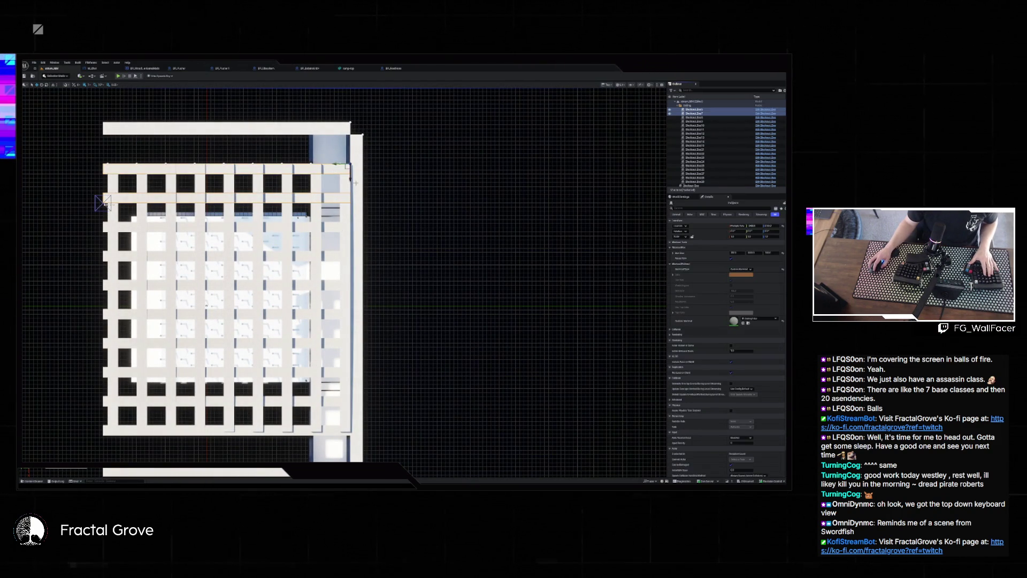
pyautogui.moveTo(105, 203); pyautogui.dragTo(105, 176)
pyautogui.scroll(5, 353, 142)
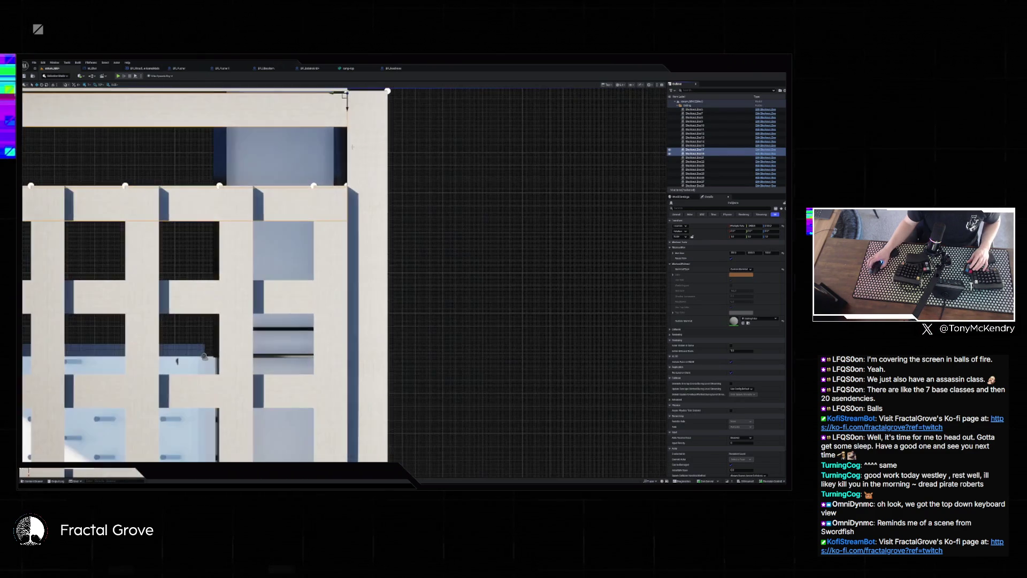
pyautogui.scroll(3, 369, 128)
pyautogui.moveTo(318, 153); pyautogui.dragTo(318, 147)
pyautogui.scroll(2, 315, 289)
pyautogui.moveTo(301, 195); pyautogui.dragTo(316, 145)
# Check a single wall piece's details, then clear the beam selection.
pyautogui.scroll(5, 303, 210)
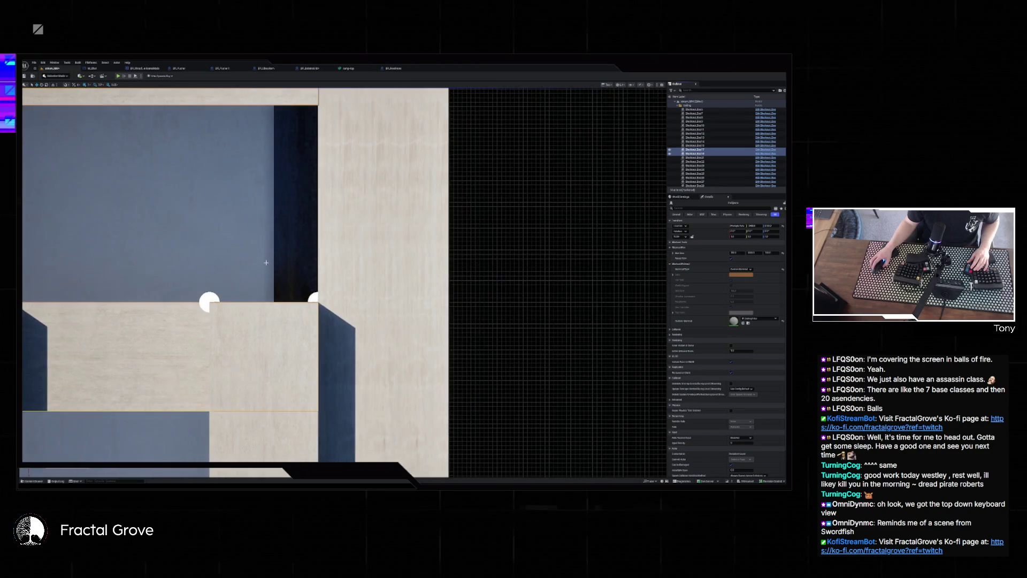
pyautogui.scroll(10, 303, 211)
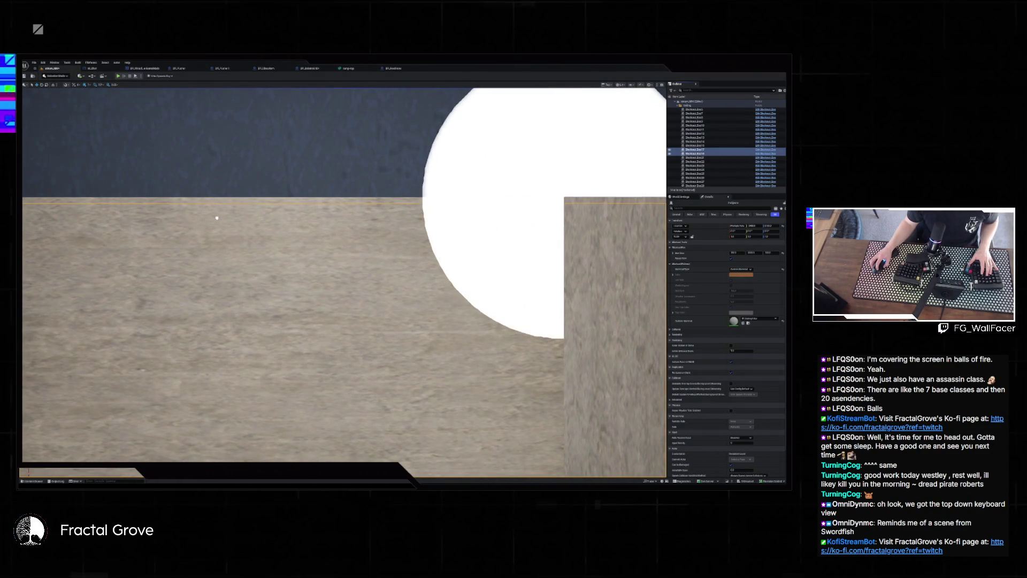
pyautogui.scroll(-8, 216, 218)
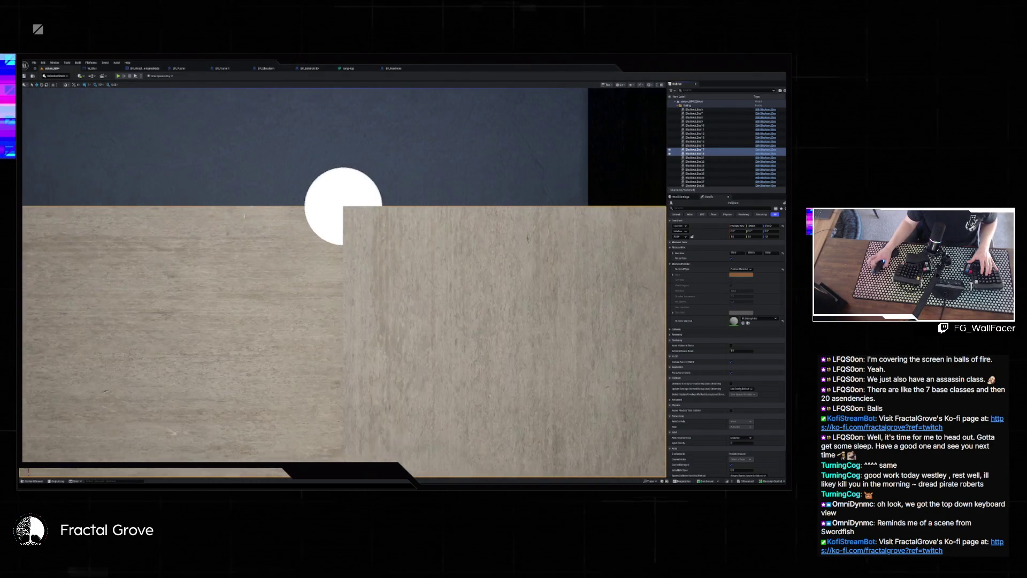
pyautogui.scroll(-10, 241, 219)
pyautogui.scroll(-5, 241, 219)
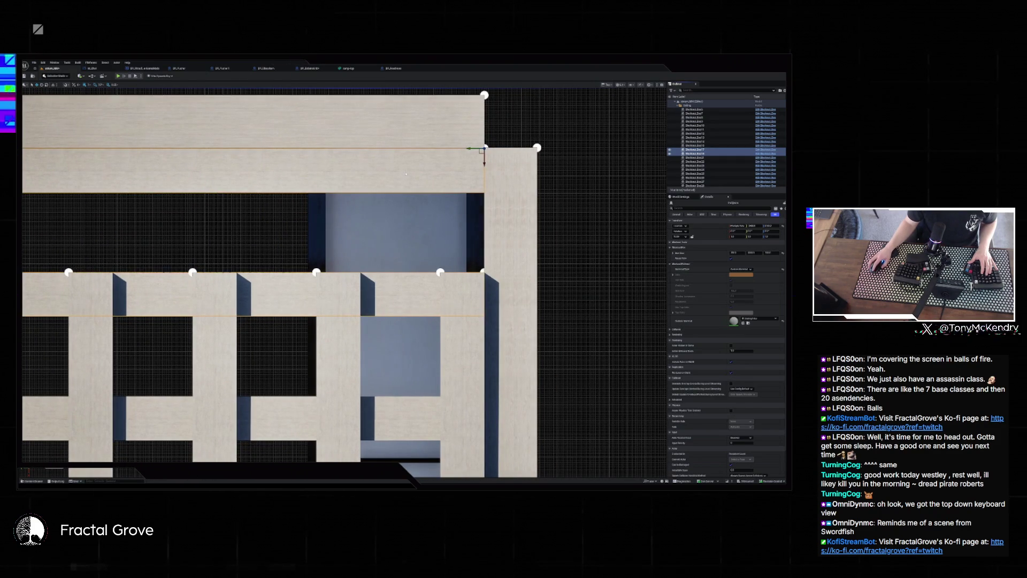
pyautogui.click(405, 173)
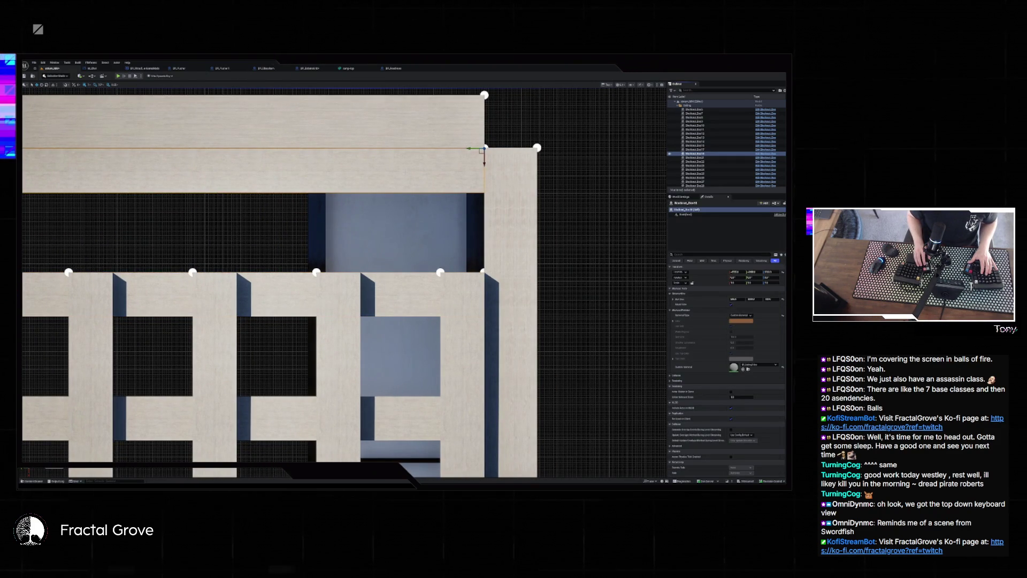
pyautogui.press('Escape')
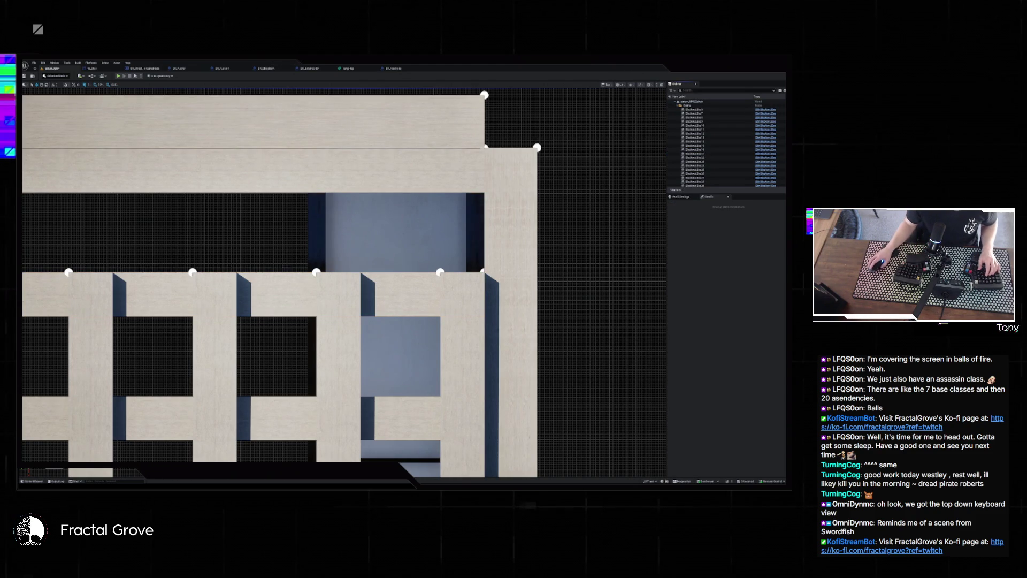
pyautogui.scroll(-4, 343, 283)
pyautogui.scroll(-3, 382, 343)
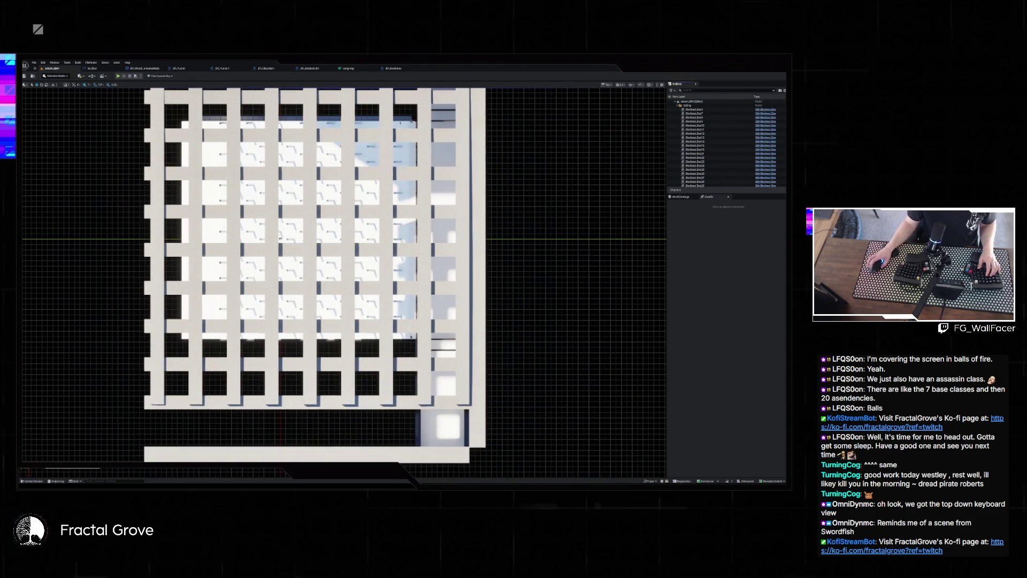
pyautogui.scroll(5, 488, 305)
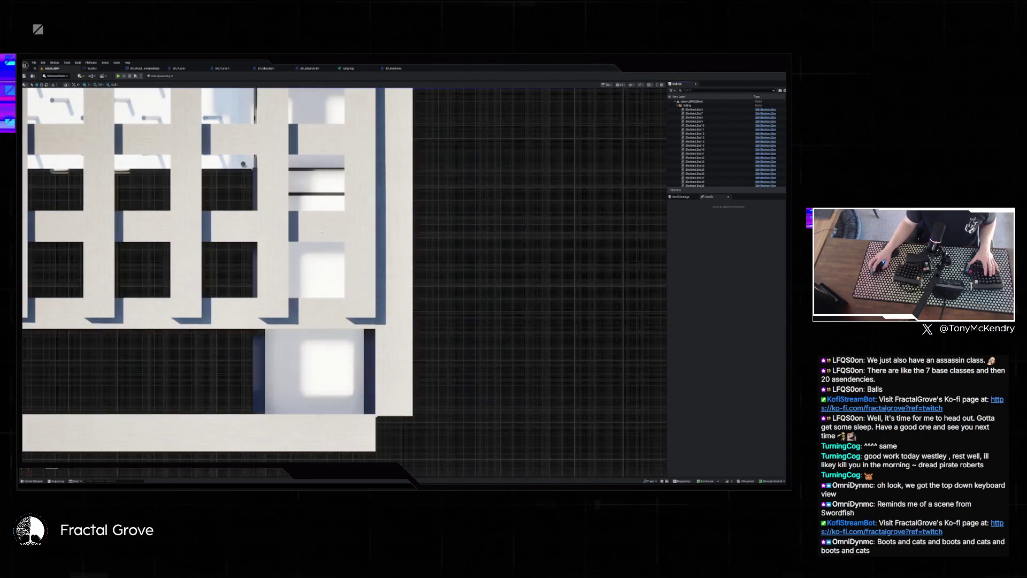
# Duplicate two bottom crossbars and move the copies further down the wall.
pyautogui.click(321, 225)
pyautogui.keyDown('ctrl'); pyautogui.click(318, 315); pyautogui.keyUp('ctrl')
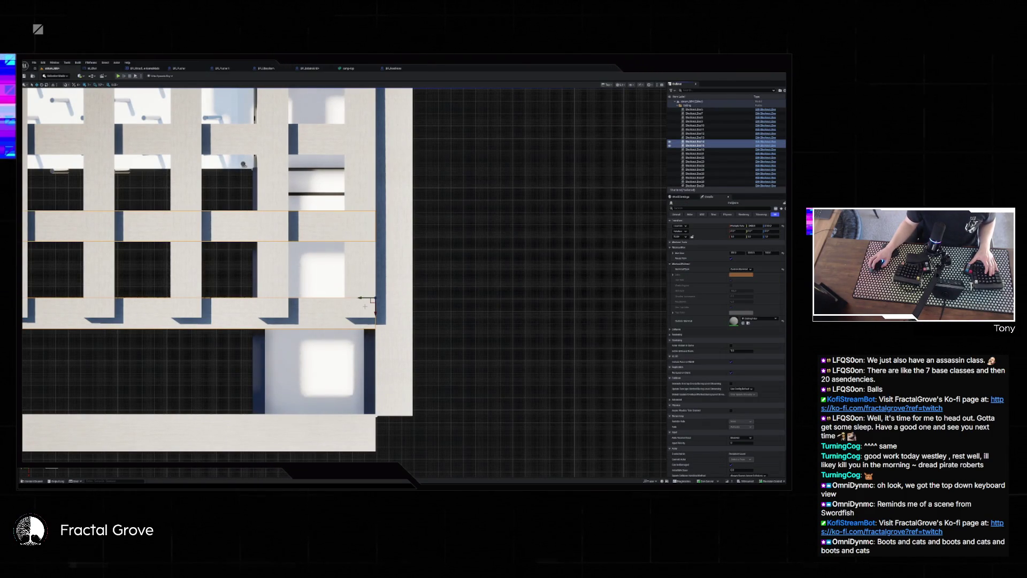
pyautogui.hotkey('ctrl', 'd')
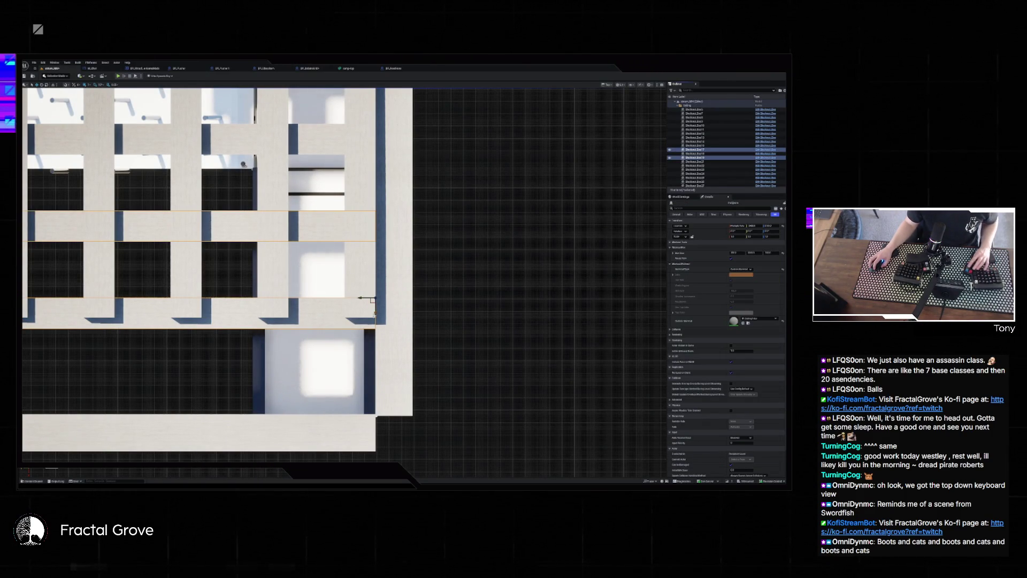
pyautogui.moveTo(375, 314); pyautogui.dragTo(381, 400)
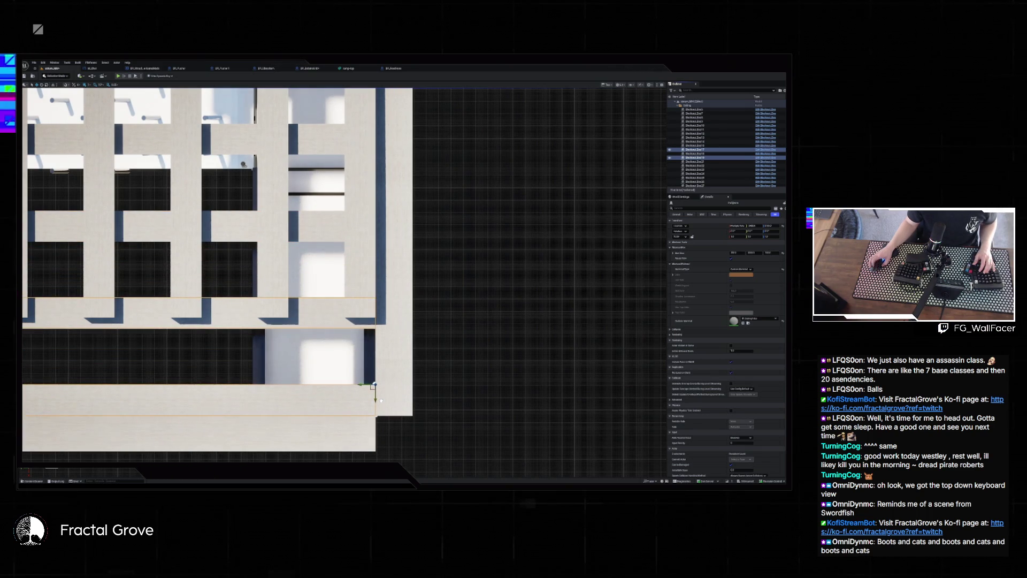
pyautogui.scroll(8, 369, 407)
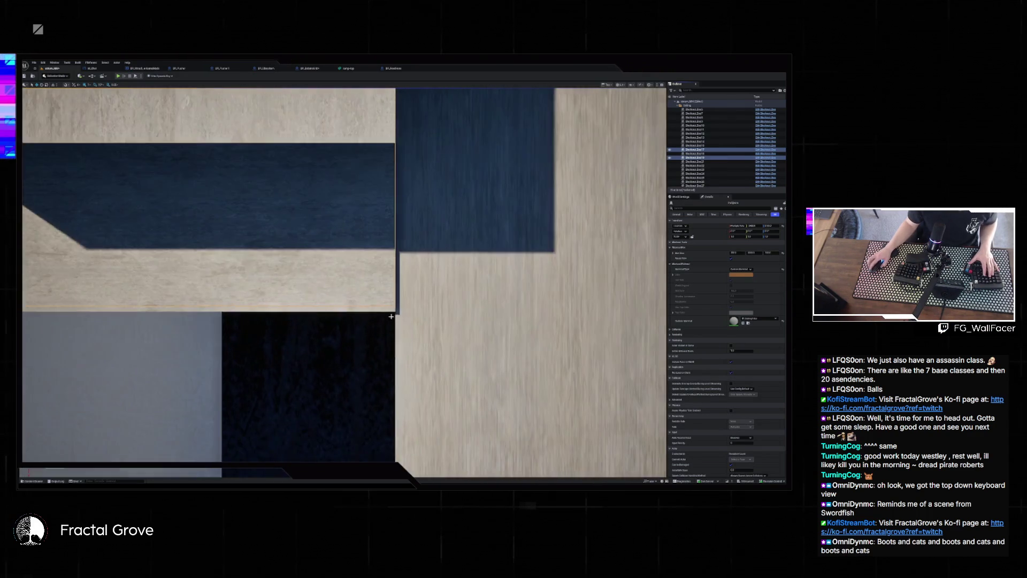
pyautogui.scroll(2, 381, 302)
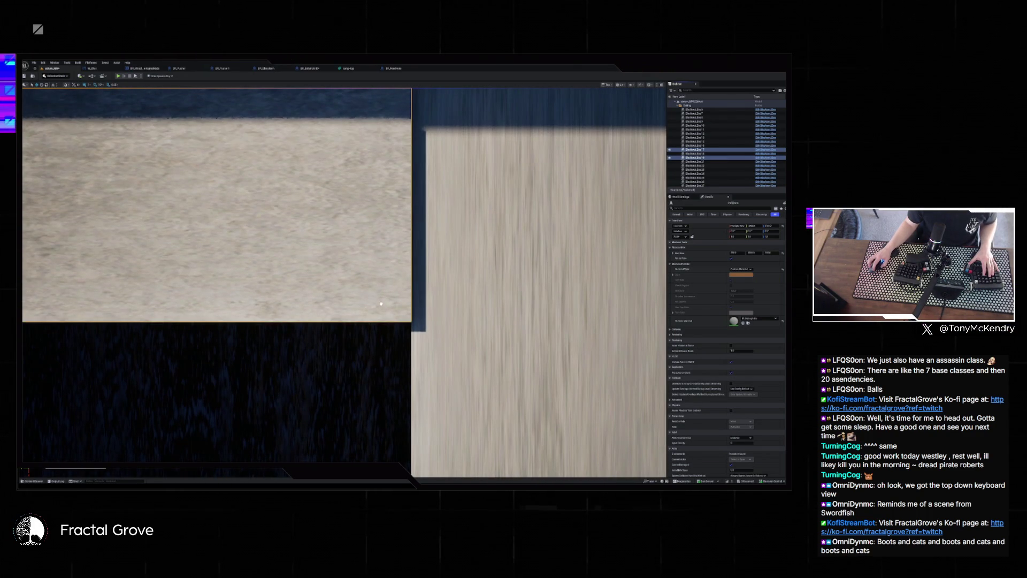
pyautogui.scroll(-6, 323, 336)
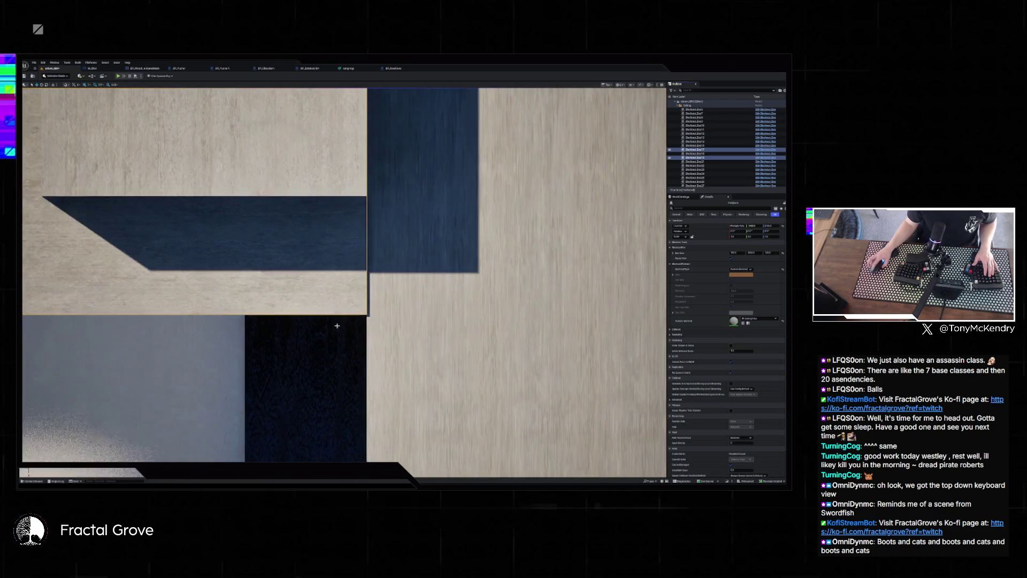
pyautogui.scroll(-6, 324, 336)
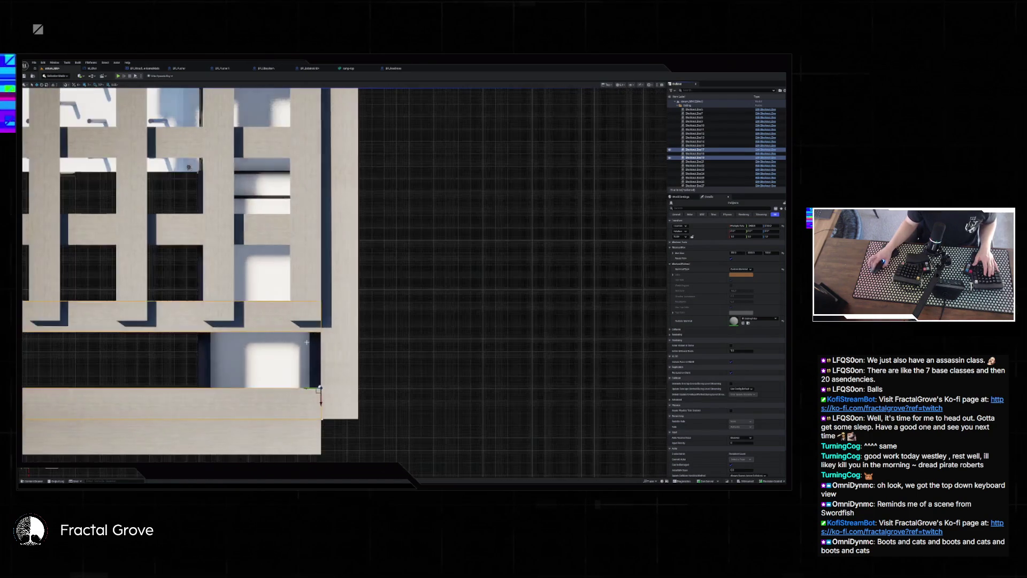
pyautogui.scroll(-3, 342, 278)
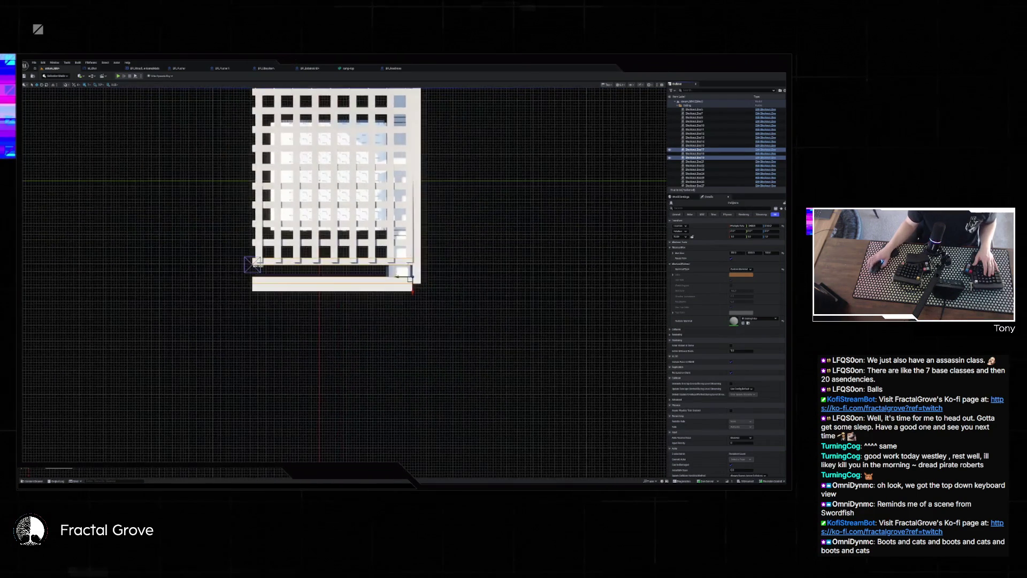
pyautogui.scroll(2, 159, 269)
pyautogui.scroll(3, 400, 261)
# Select the eight vertical beams and raise them to meet the top crossbar.
pyautogui.click(393, 259)
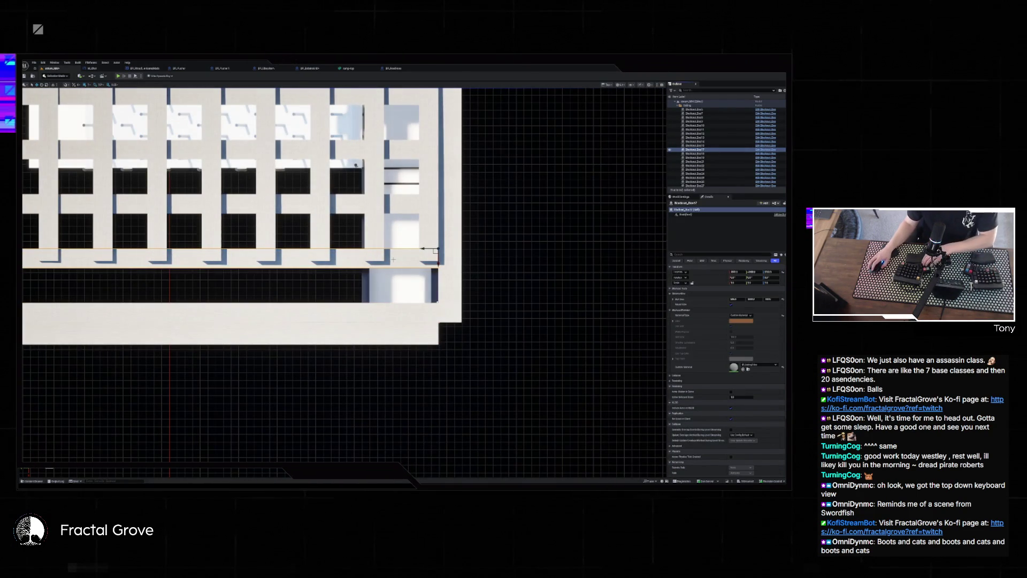
pyautogui.press('Escape')
pyautogui.scroll(-4, 369, 248)
pyautogui.moveTo(369, 248); pyautogui.dragTo(364, 348)
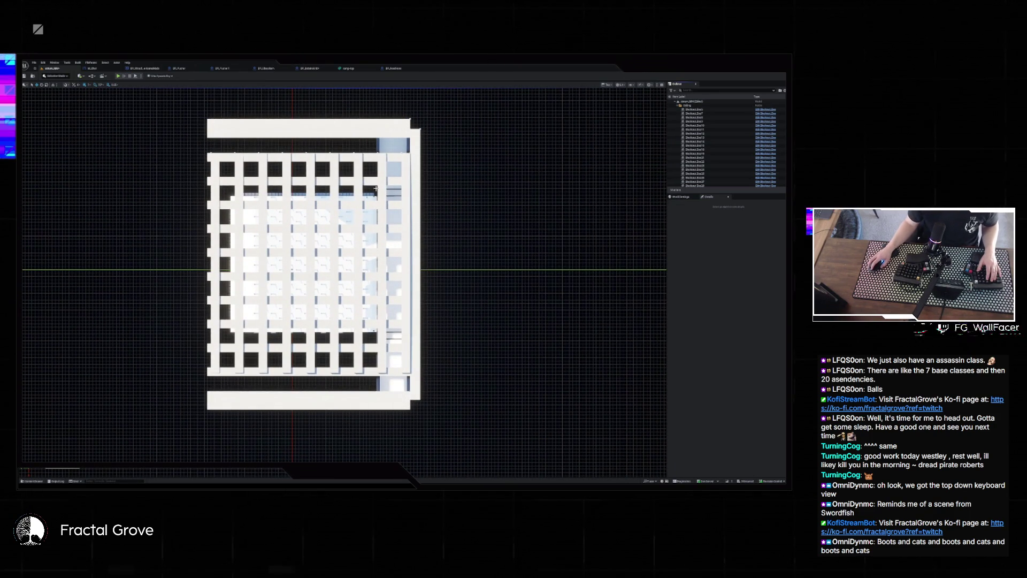
pyautogui.click(405, 160)
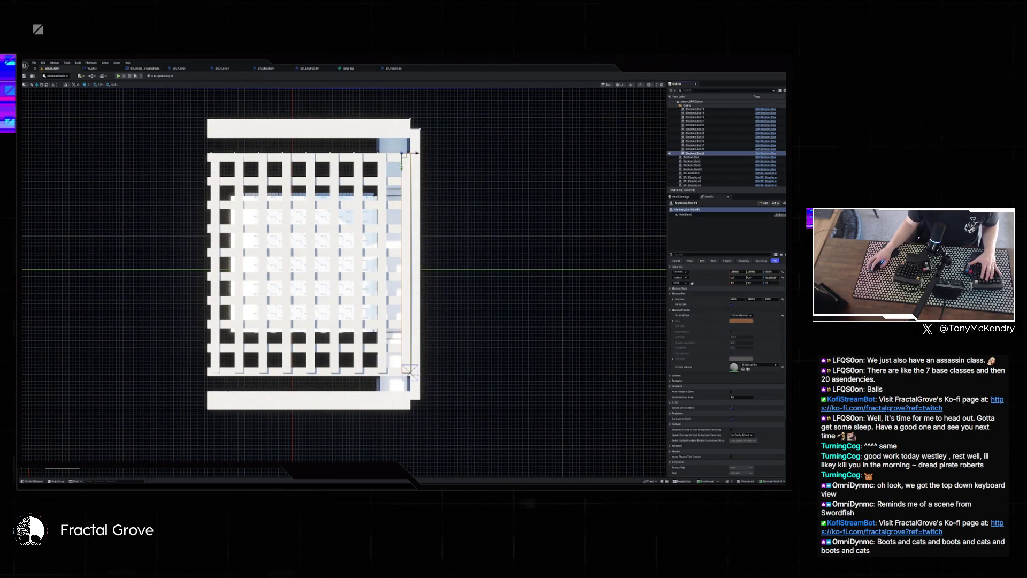
pyautogui.keyDown('ctrl'); pyautogui.click(380, 171); pyautogui.keyUp('ctrl')
pyautogui.keyDown('ctrl'); pyautogui.click(356, 171); pyautogui.keyUp('ctrl')
pyautogui.keyDown('ctrl'); pyautogui.click(334, 171); pyautogui.keyUp('ctrl')
pyautogui.keyDown('ctrl'); pyautogui.click(287, 168); pyautogui.keyUp('ctrl')
pyautogui.keyDown('ctrl'); pyautogui.click(263, 170); pyautogui.keyUp('ctrl')
pyautogui.keyDown('ctrl'); pyautogui.click(239, 170); pyautogui.keyUp('ctrl')
pyautogui.keyDown('ctrl'); pyautogui.click(214, 170); pyautogui.keyUp('ctrl')
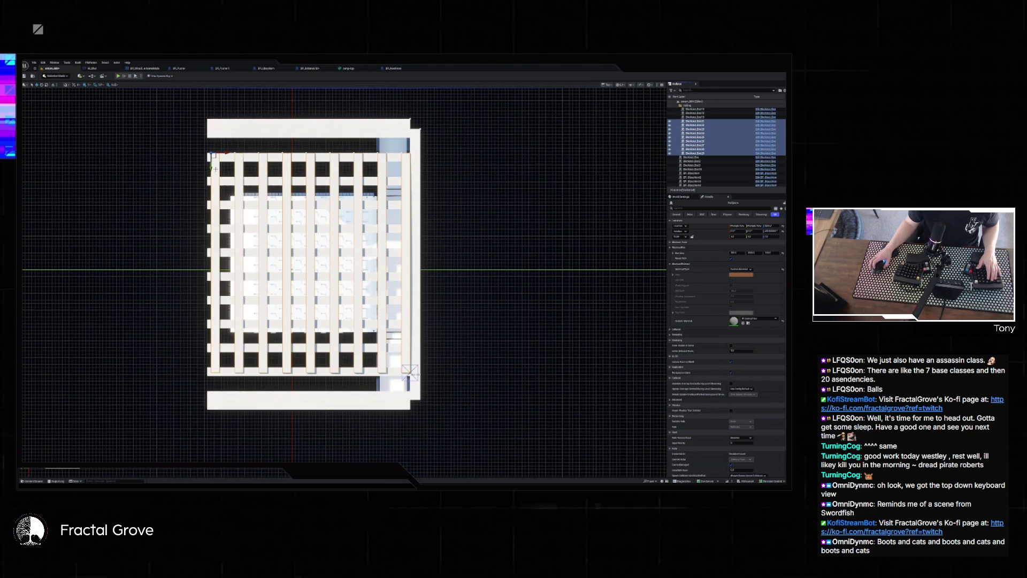
pyautogui.scroll(5, 222, 108)
pyautogui.scroll(-2, 221, 109)
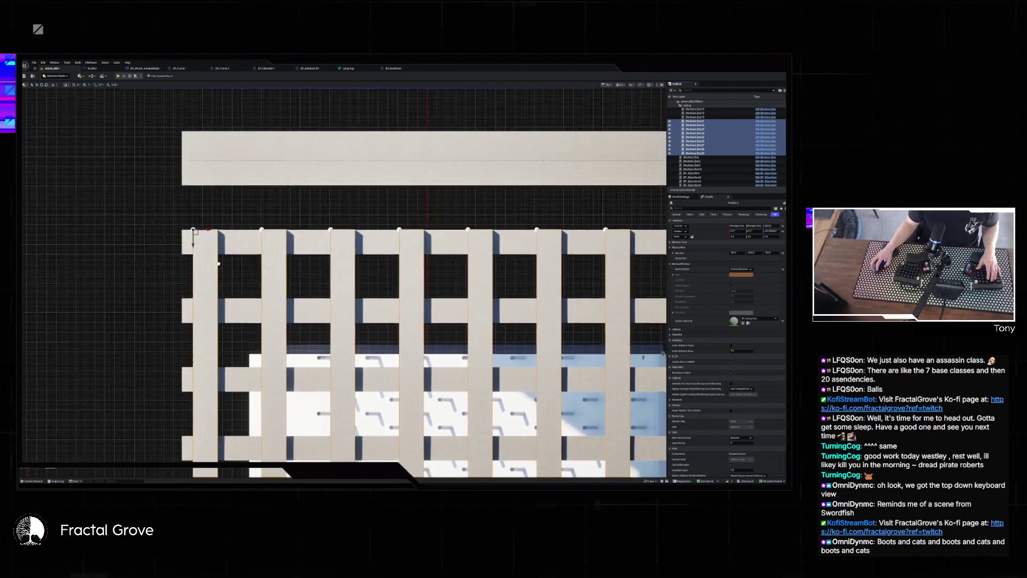
pyautogui.moveTo(193, 239); pyautogui.dragTo(193, 169)
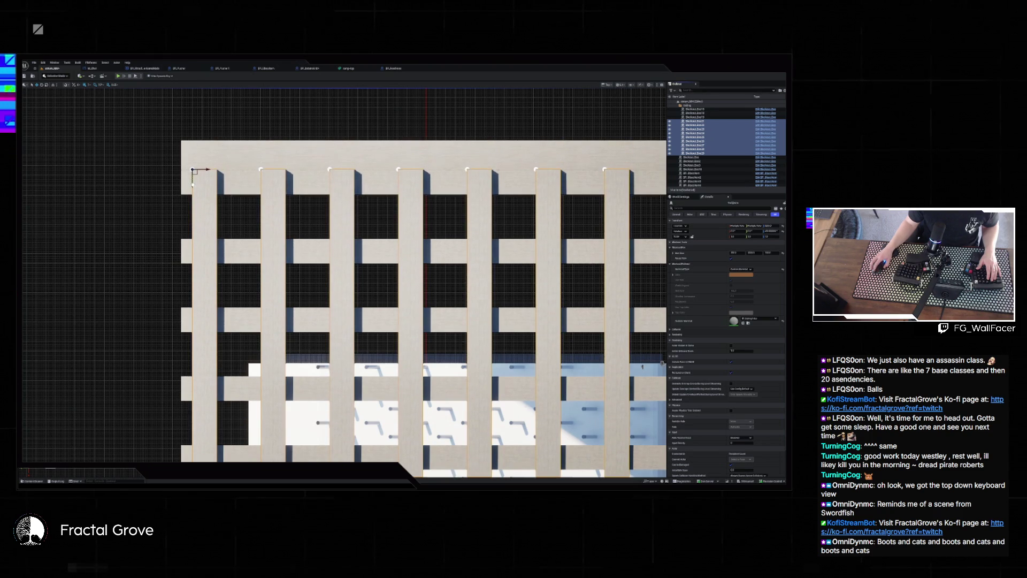
pyautogui.scroll(-6, 258, 261)
pyautogui.scroll(2, 259, 261)
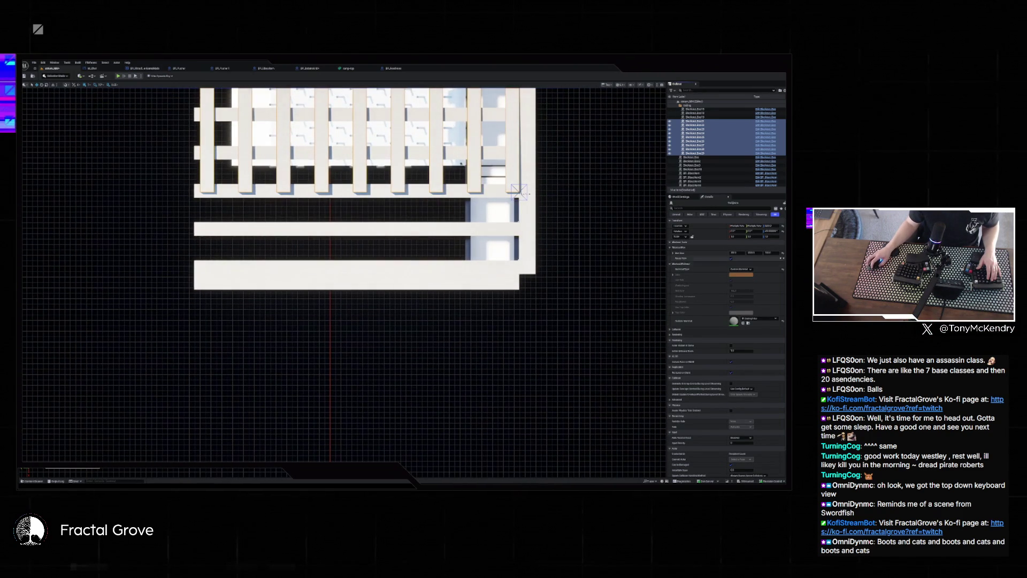
# Set the selected vertical beams' scale to 400 in Details.
pyautogui.click(755, 253)
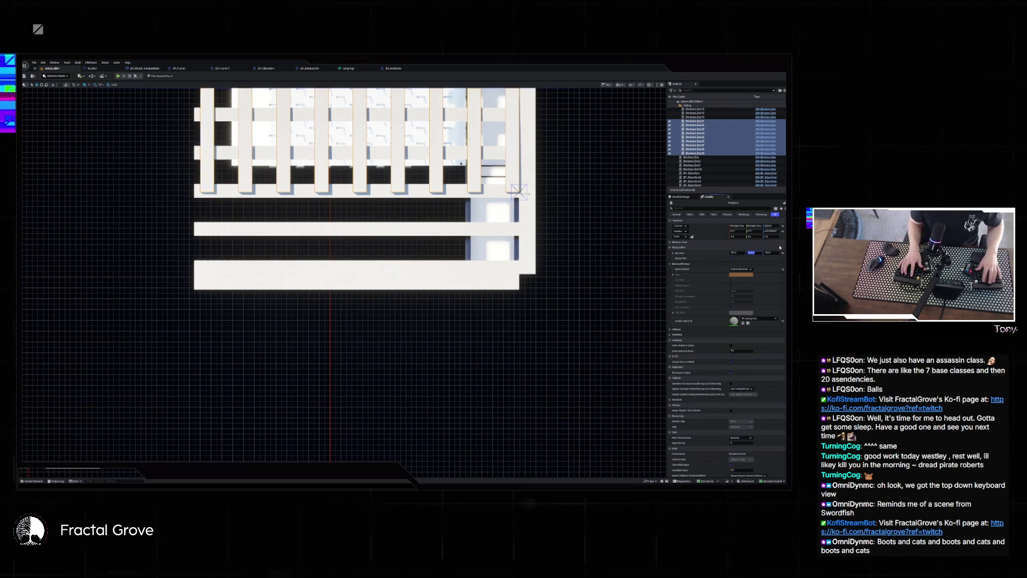
pyautogui.write('400')
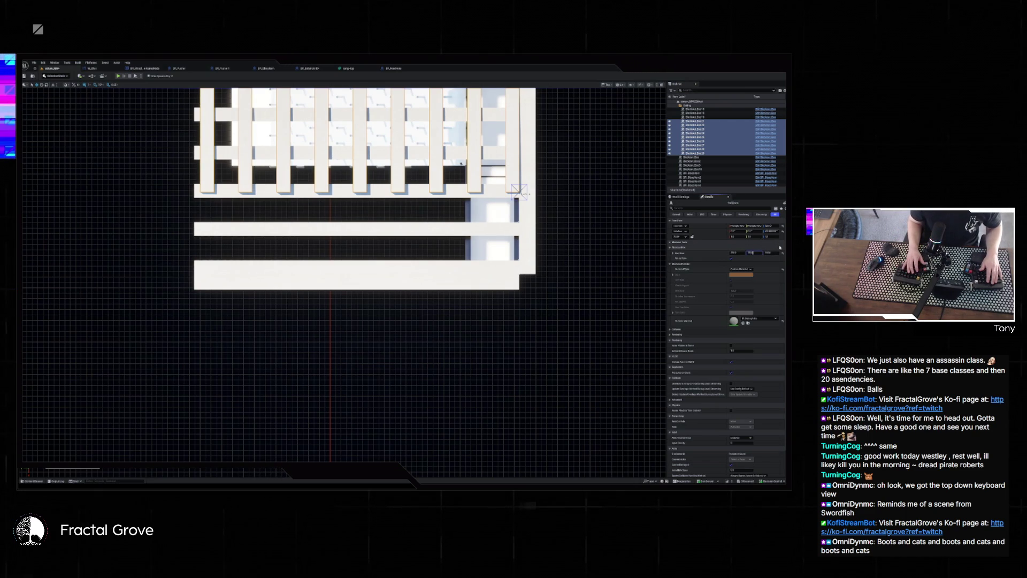
pyautogui.press('Return')
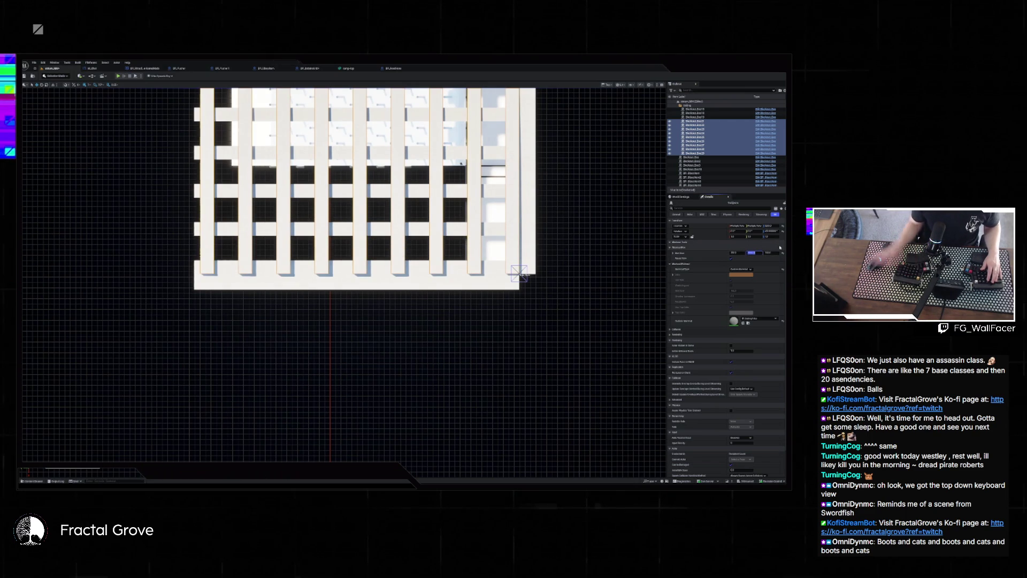
pyautogui.scroll(-5, 295, 177)
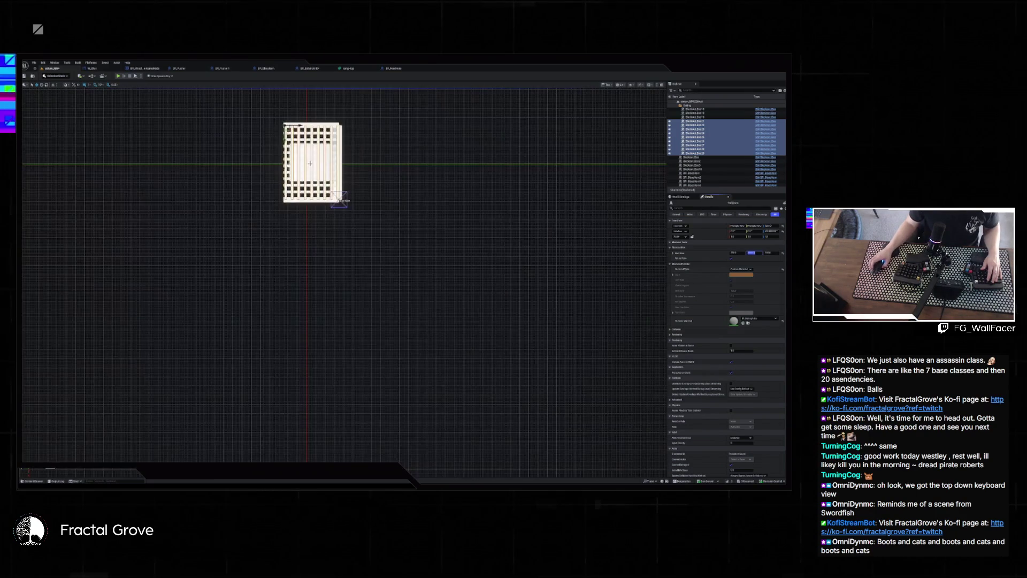
pyautogui.scroll(5, 347, 249)
pyautogui.scroll(1, 346, 248)
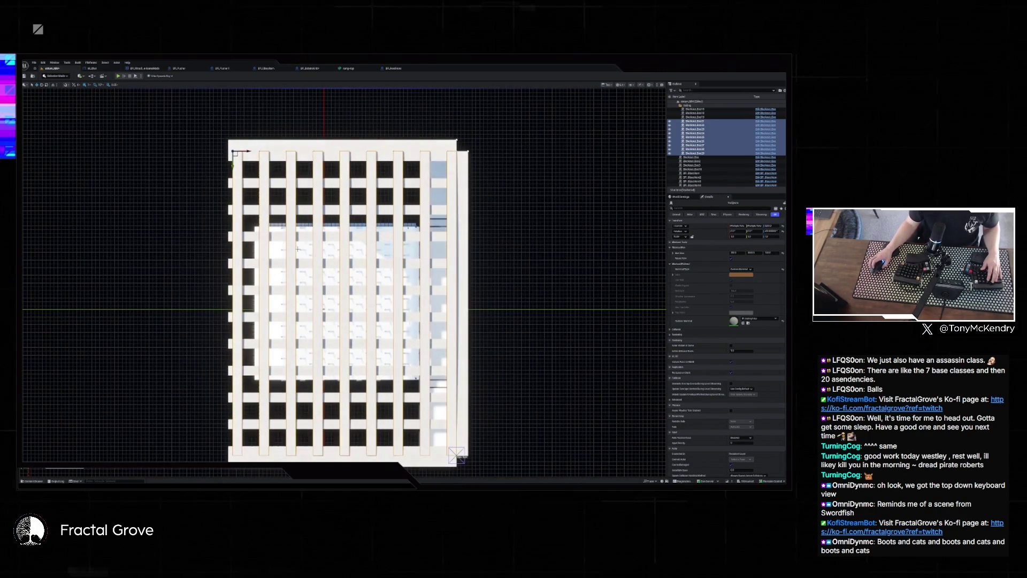
pyautogui.hotkey('alt', 'g')
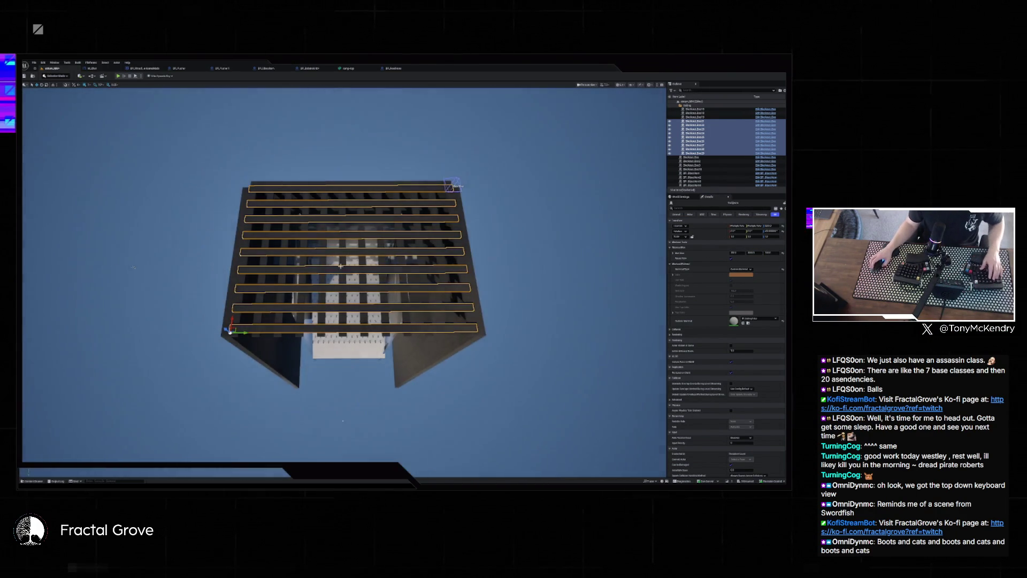
# Select twelve vertical roof slats and increase their Box Size Y so they overhang the wall.
pyautogui.press('Escape')
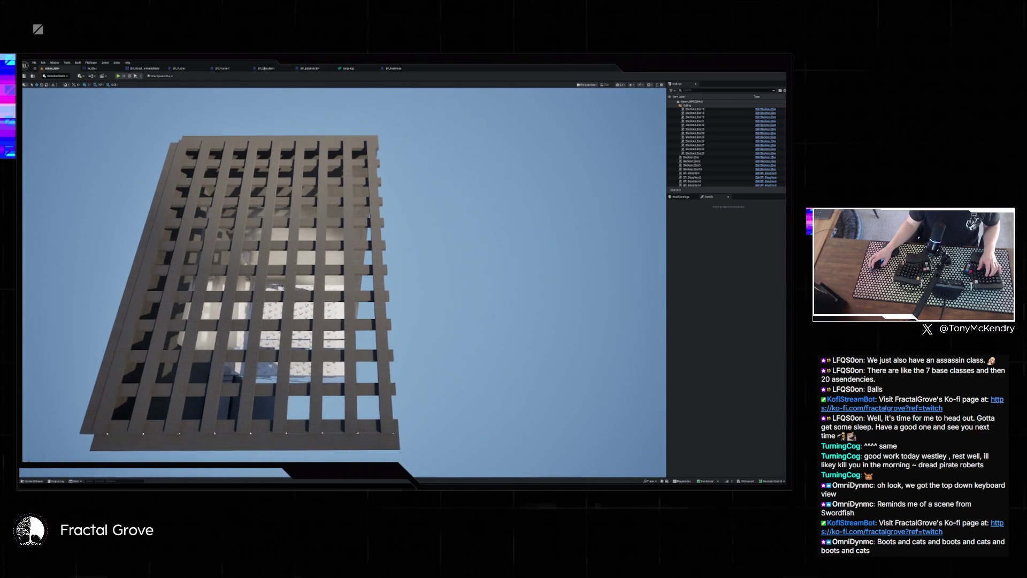
pyautogui.click(384, 415)
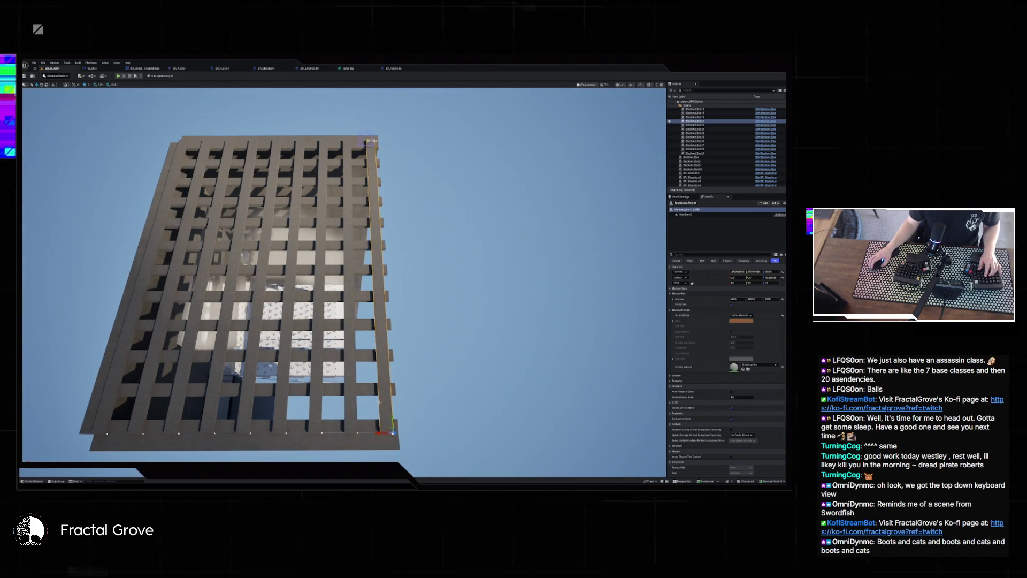
pyautogui.click(267, 214)
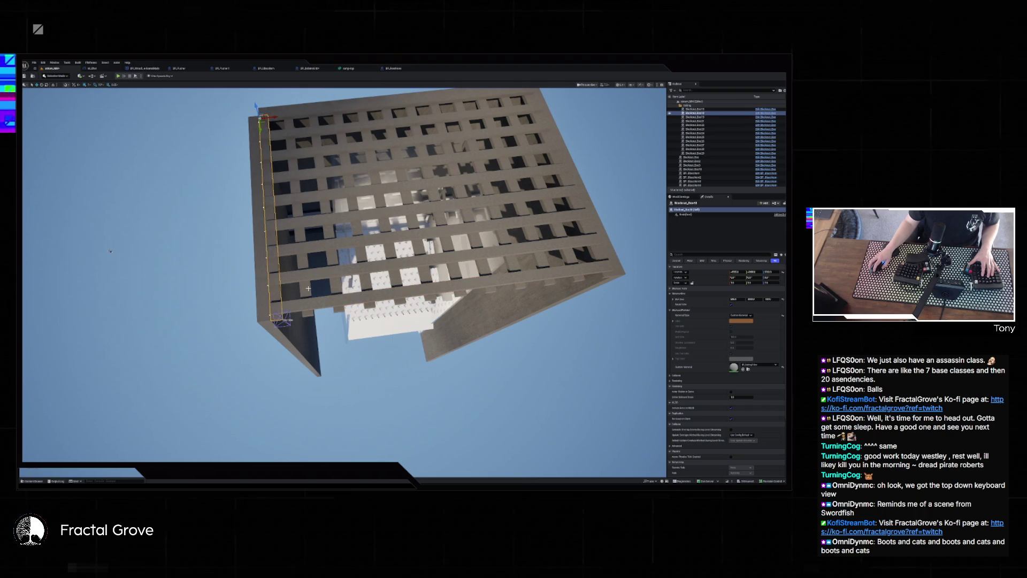
pyautogui.keyDown('ctrl'); pyautogui.click(300, 214); pyautogui.keyUp('ctrl')
pyautogui.keyDown('ctrl'); pyautogui.click(327, 214); pyautogui.keyUp('ctrl')
pyautogui.keyDown('ctrl'); pyautogui.click(350, 214); pyautogui.keyUp('ctrl')
pyautogui.keyDown('ctrl'); pyautogui.click(376, 214); pyautogui.keyUp('ctrl')
pyautogui.keyDown('ctrl'); pyautogui.click(400, 214); pyautogui.keyUp('ctrl')
pyautogui.keyDown('ctrl'); pyautogui.click(458, 270); pyautogui.keyUp('ctrl')
pyautogui.keyDown('ctrl'); pyautogui.click(484, 266); pyautogui.keyUp('ctrl')
pyautogui.keyDown('ctrl'); pyautogui.click(511, 263); pyautogui.keyUp('ctrl')
pyautogui.keyDown('ctrl'); pyautogui.click(538, 259); pyautogui.keyUp('ctrl')
pyautogui.keyDown('ctrl'); pyautogui.click(567, 256); pyautogui.keyUp('ctrl')
pyautogui.keyDown('ctrl'); pyautogui.click(598, 262); pyautogui.keyUp('ctrl')
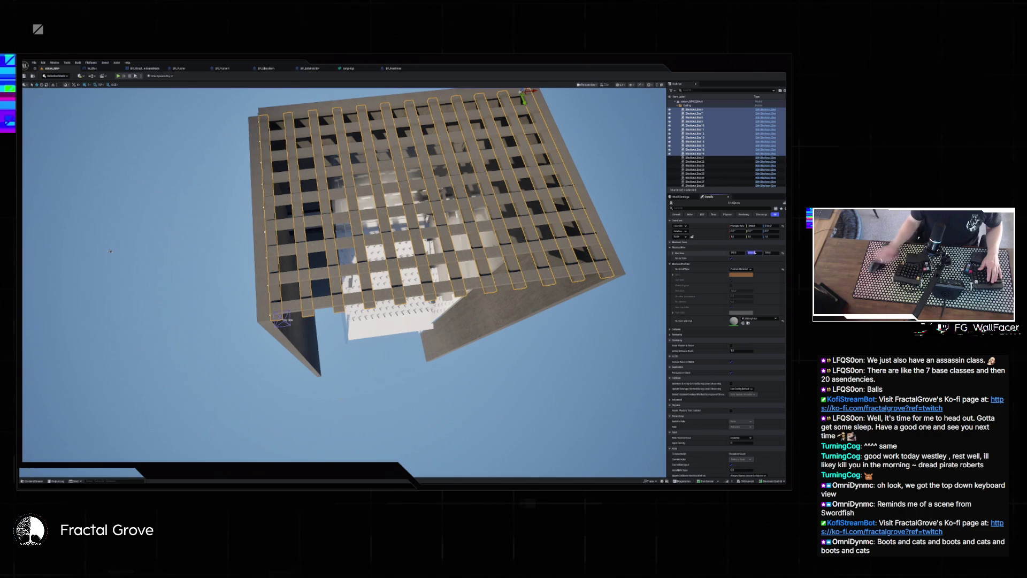
pyautogui.moveTo(752, 252); pyautogui.dragTo(759, 254)
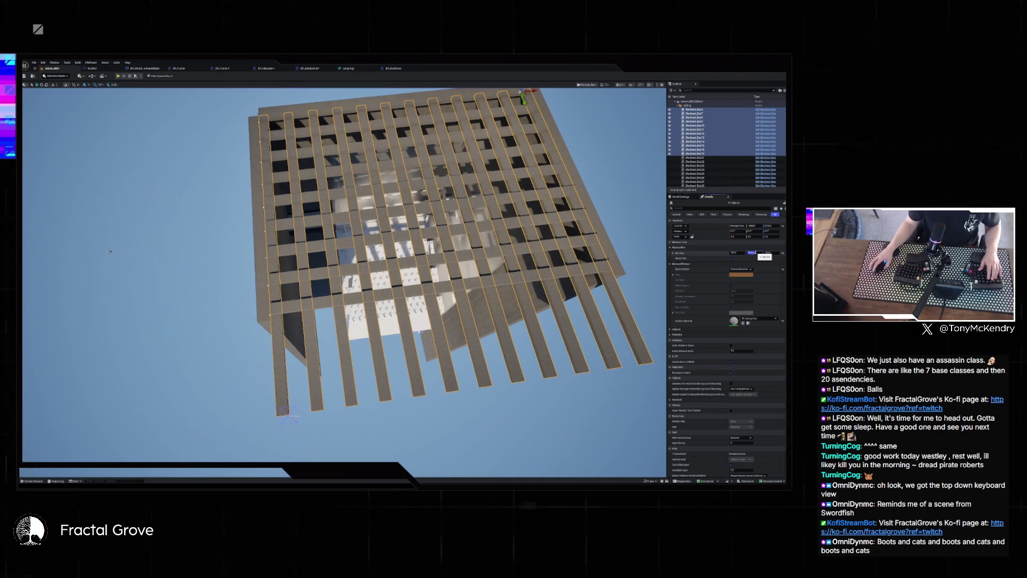
pyautogui.moveTo(109, 250); pyautogui.dragTo(171, 206)
pyautogui.hotkey('alt', 'j')
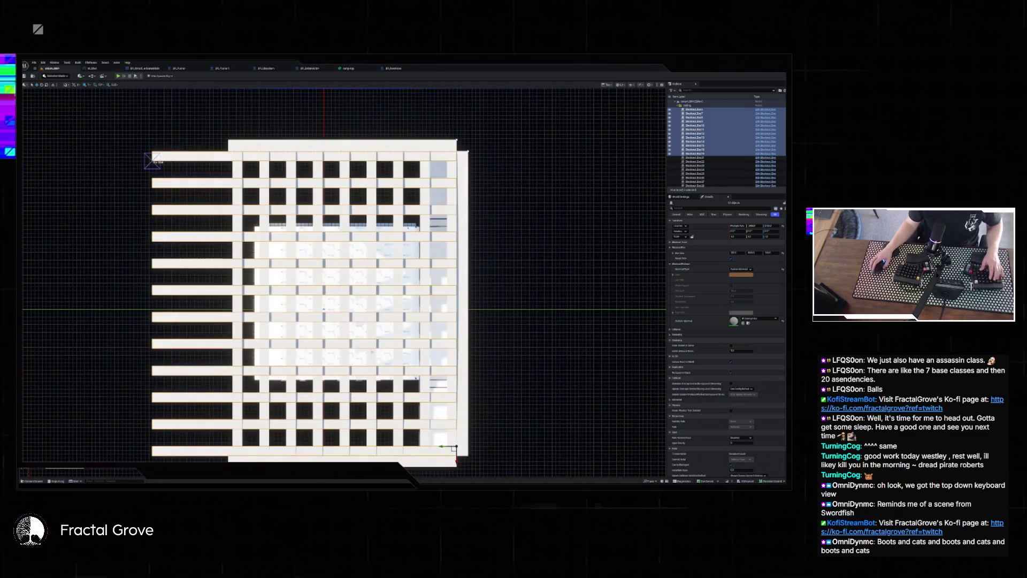
# Duplicate four lattice strips and shift the copies left in Top view.
pyautogui.click(237, 175)
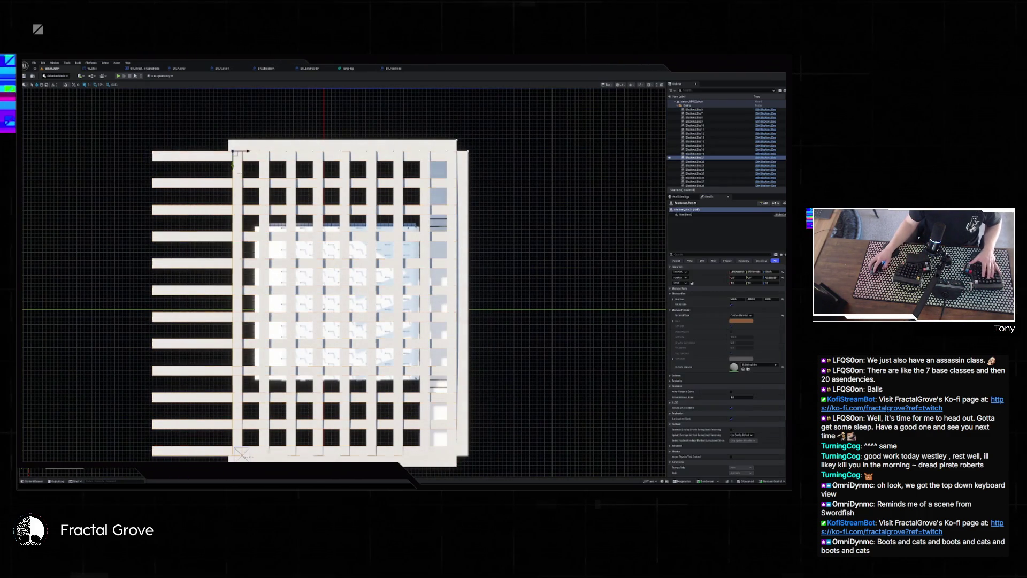
pyautogui.keyDown('ctrl'); pyautogui.click(264, 172); pyautogui.keyUp('ctrl')
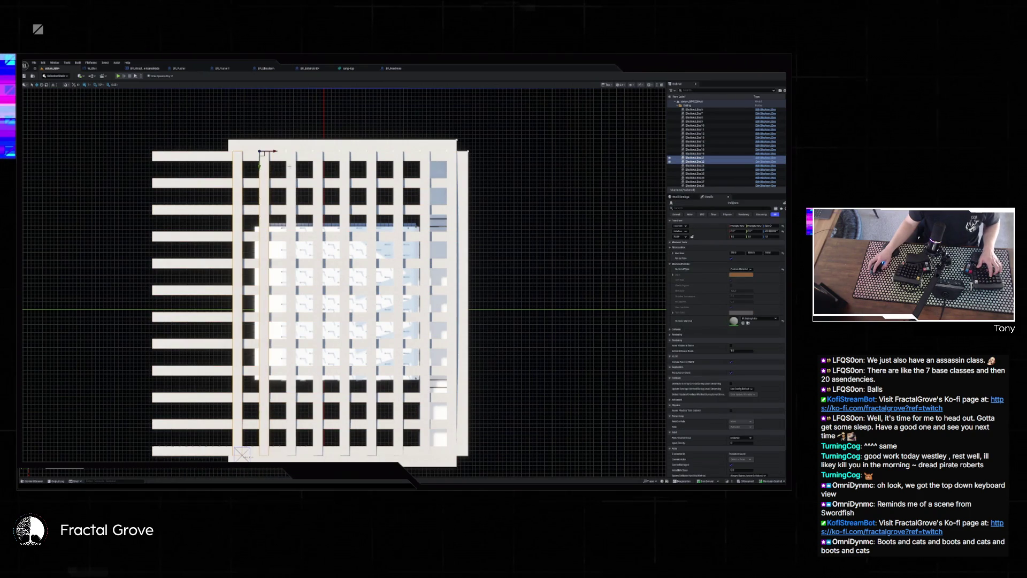
pyautogui.keyDown('ctrl'); pyautogui.click(291, 167); pyautogui.keyUp('ctrl')
pyautogui.keyDown('ctrl'); pyautogui.click(345, 167); pyautogui.keyUp('ctrl')
pyautogui.keyDown('alt'); pyautogui.moveTo(345, 167); pyautogui.dragTo(214, 167); pyautogui.keyUp('alt')
pyautogui.scroll(5, 214, 160)
pyautogui.scroll(8, 195, 160)
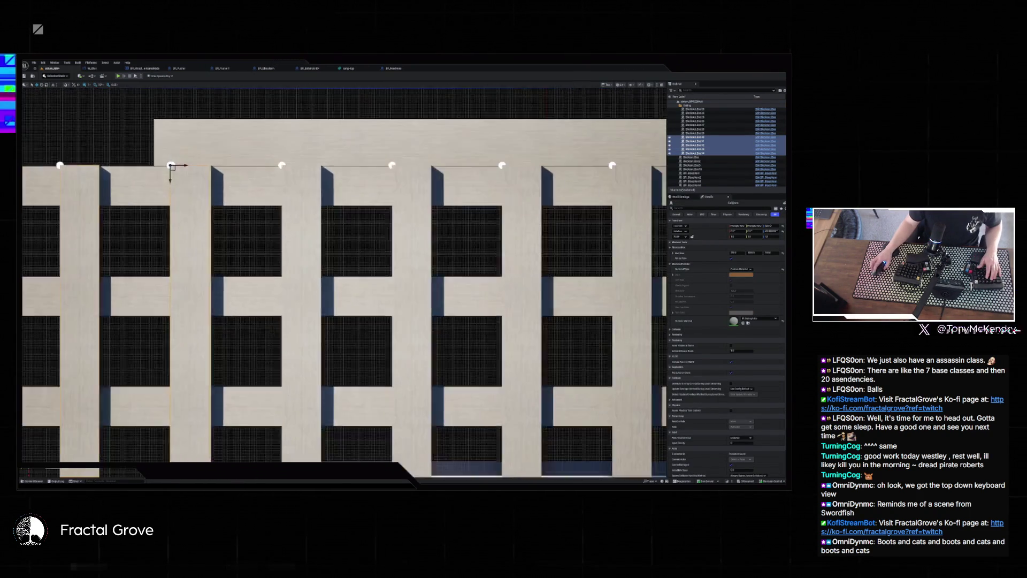
pyautogui.scroll(2, 142, 165)
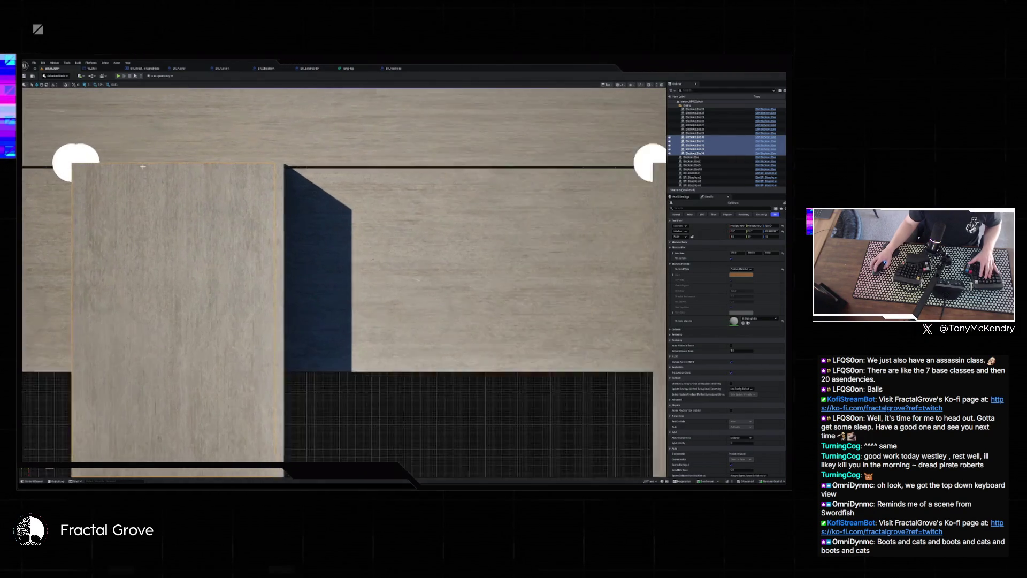
pyautogui.scroll(-1, 238, 198)
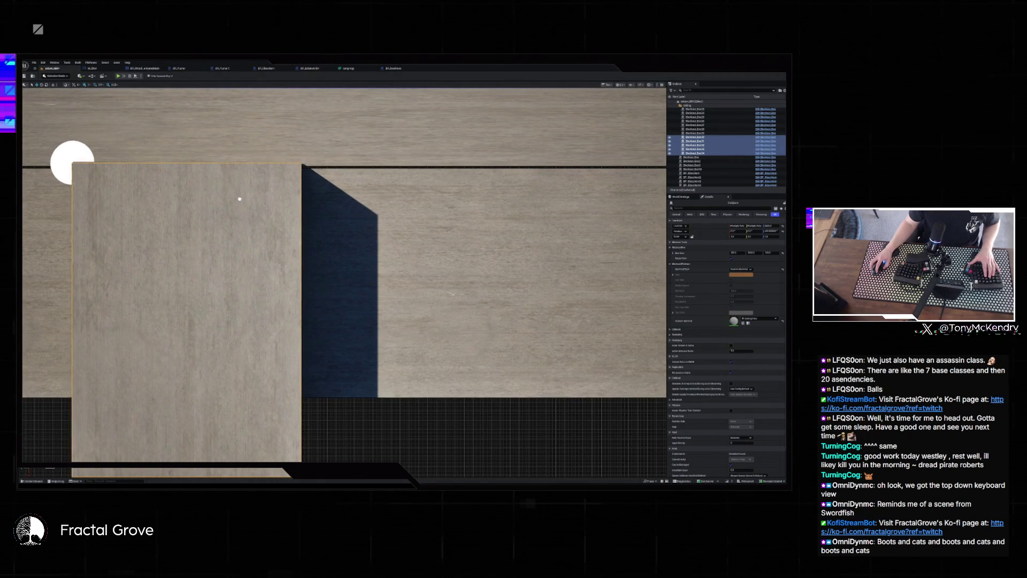
pyautogui.scroll(-1, 240, 199)
pyautogui.scroll(-8, 224, 206)
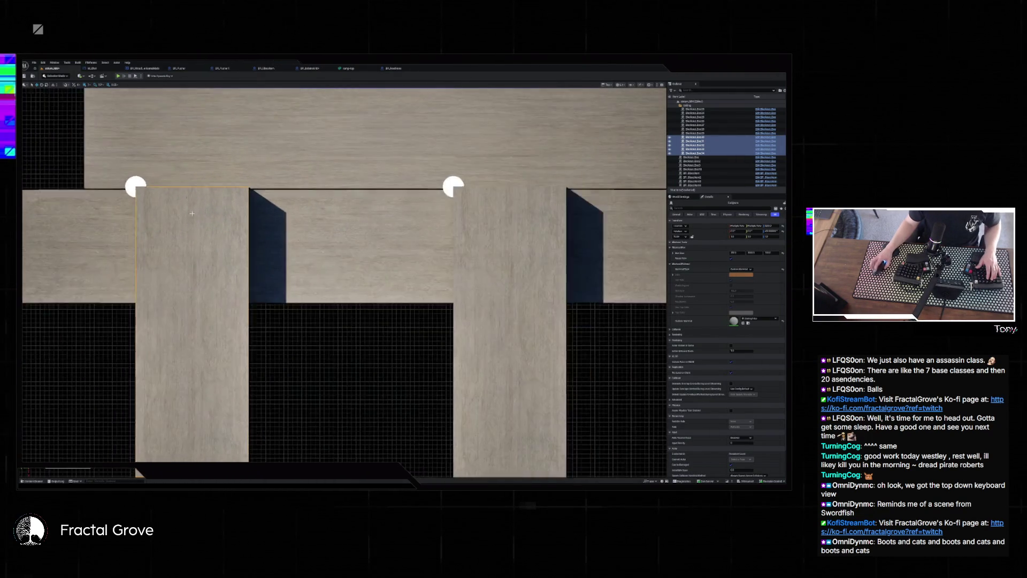
# Find and delete the leftover lone strip beside the lattice grid.
pyautogui.moveTo(194, 230)
pyautogui.mouseDown()
pyautogui.moveTo(425, 189)
pyautogui.moveTo(337, 183)
pyautogui.mouseUp()
pyautogui.click(694, 153)
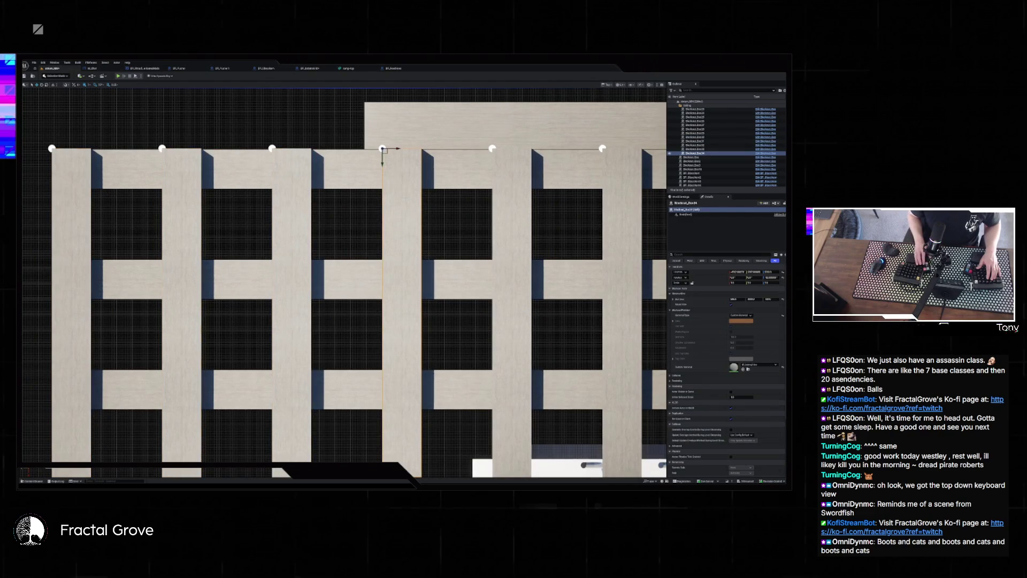
pyautogui.press('Escape')
pyautogui.scroll(-2, 214, 214)
pyautogui.moveTo(91, 185); pyautogui.dragTo(333, 185)
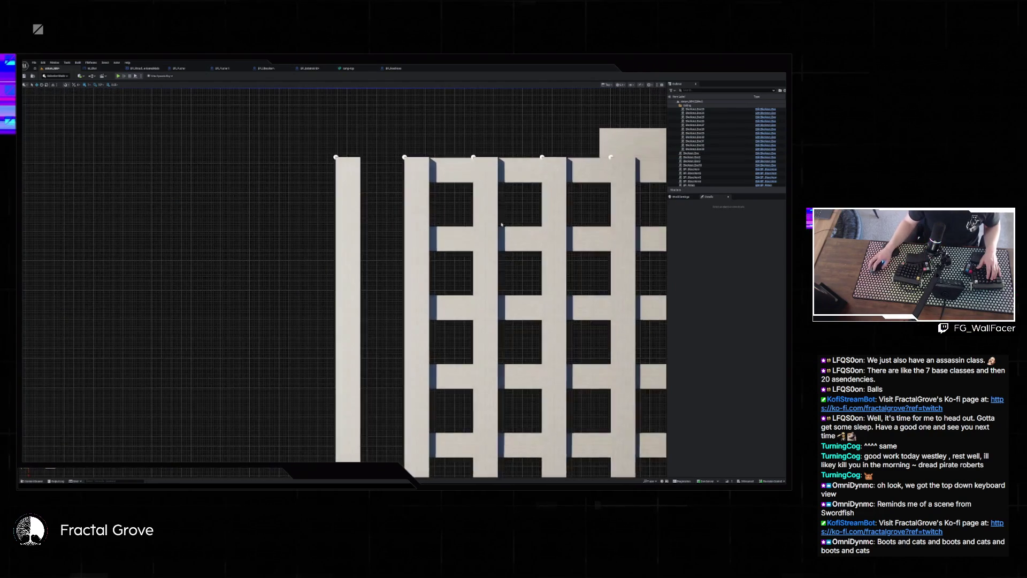
pyautogui.click(337, 183)
pyautogui.press('Delete')
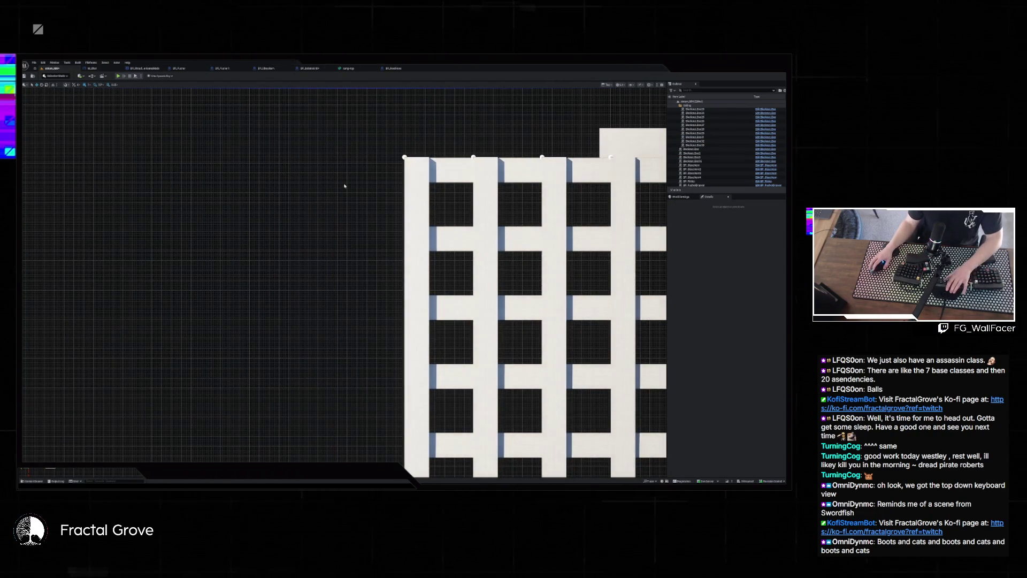
# Return to Perspective, fly under the lattice roof and select the front tall wall.
pyautogui.hotkey('alt', 'g')
pyautogui.moveTo(366, 232)
pyautogui.mouseDown()
pyautogui.moveTo(61, 164)
pyautogui.moveTo(46, 200)
pyautogui.moveTo(133, 323)
pyautogui.mouseUp()
pyautogui.click(331, 353)
pyautogui.moveTo(296, 388); pyautogui.dragTo(310, 366)
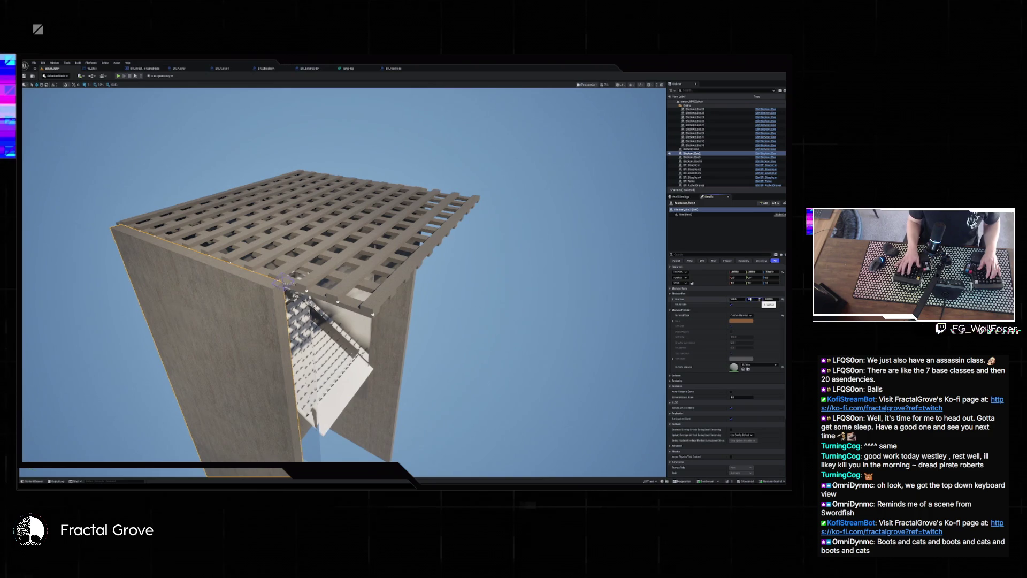
# Commit Blockout_Box2's new width and give Blockout_Box3 a larger Size Y.
pyautogui.press('Return')
pyautogui.click(371, 369)
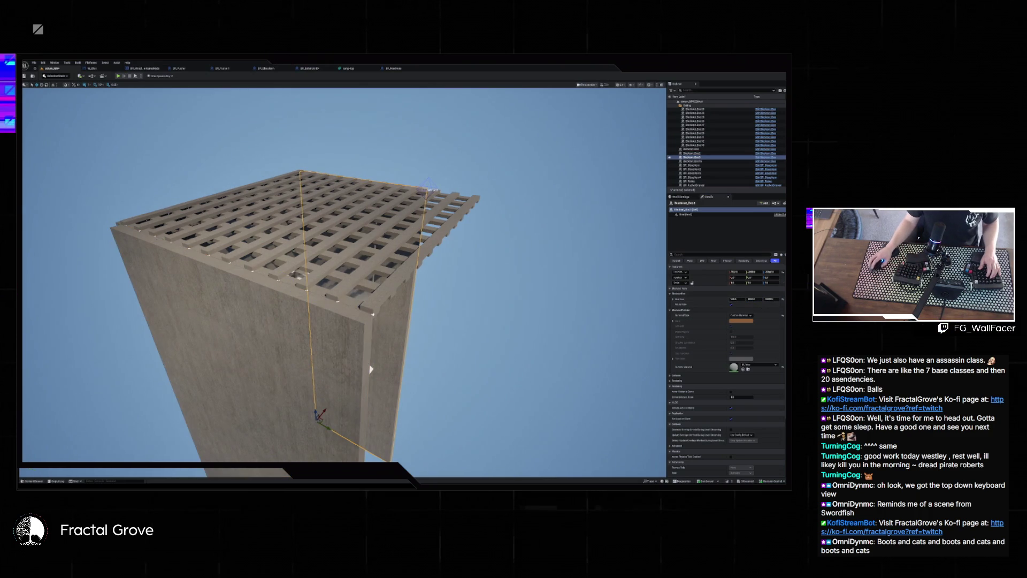
pyautogui.click(751, 299)
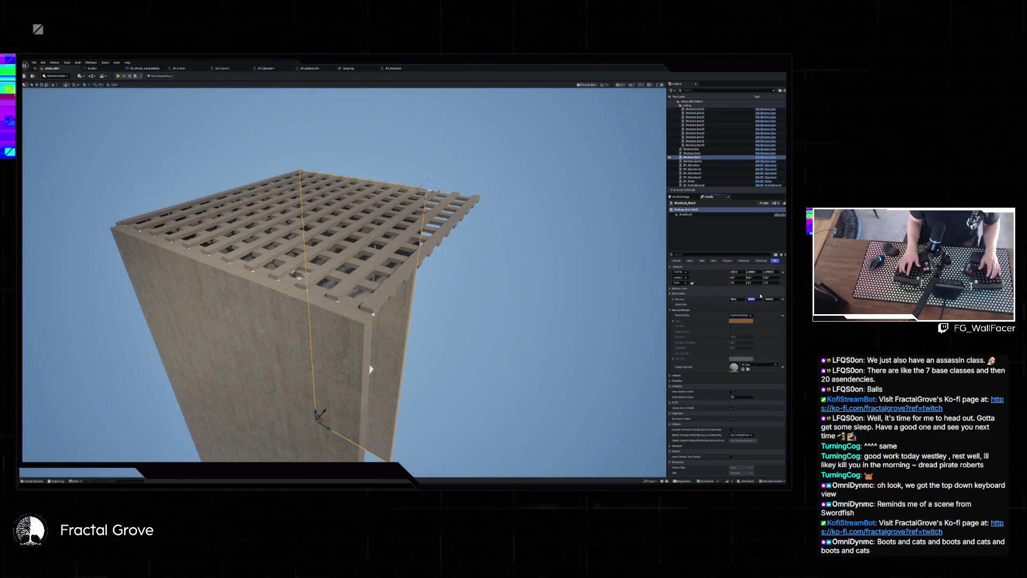
pyautogui.press('Return')
# Fly inside the tower to check the lattice shadows on the perforated floor and walls.
pyautogui.moveTo(370, 369); pyautogui.dragTo(387, 351)
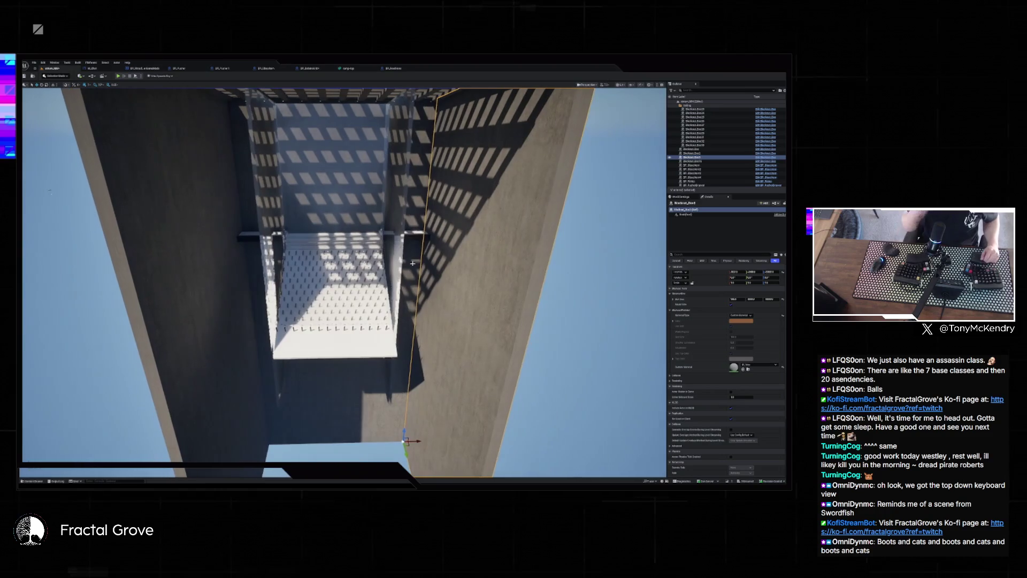
pyautogui.moveTo(373, 223)
pyautogui.mouseDown()
pyautogui.moveTo(385, 234)
pyautogui.moveTo(369, 233)
pyautogui.moveTo(385, 243)
pyautogui.moveTo(361, 220)
pyautogui.mouseUp()
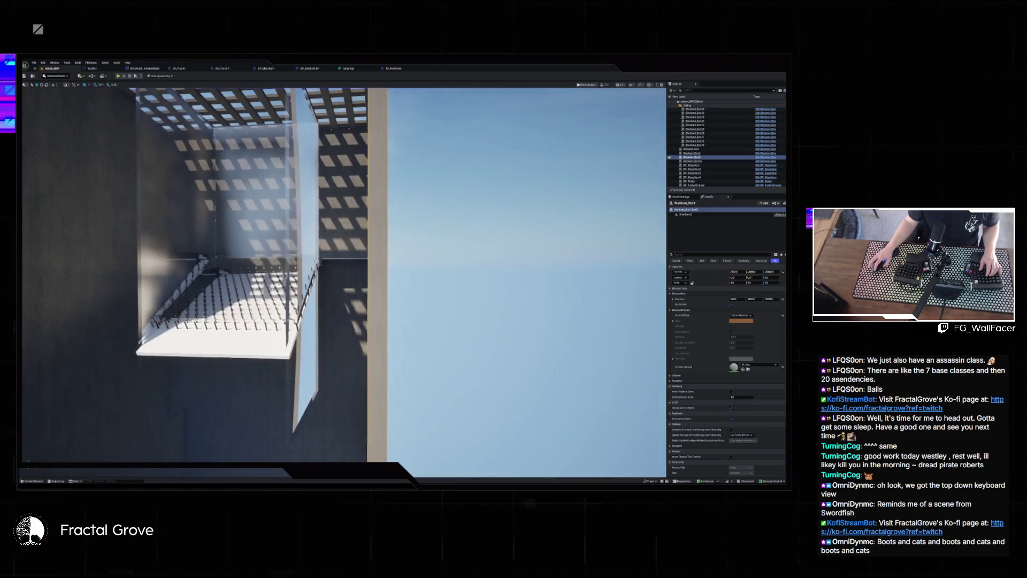
pyautogui.click(337, 336)
pyautogui.moveTo(337, 336); pyautogui.dragTo(357, 313)
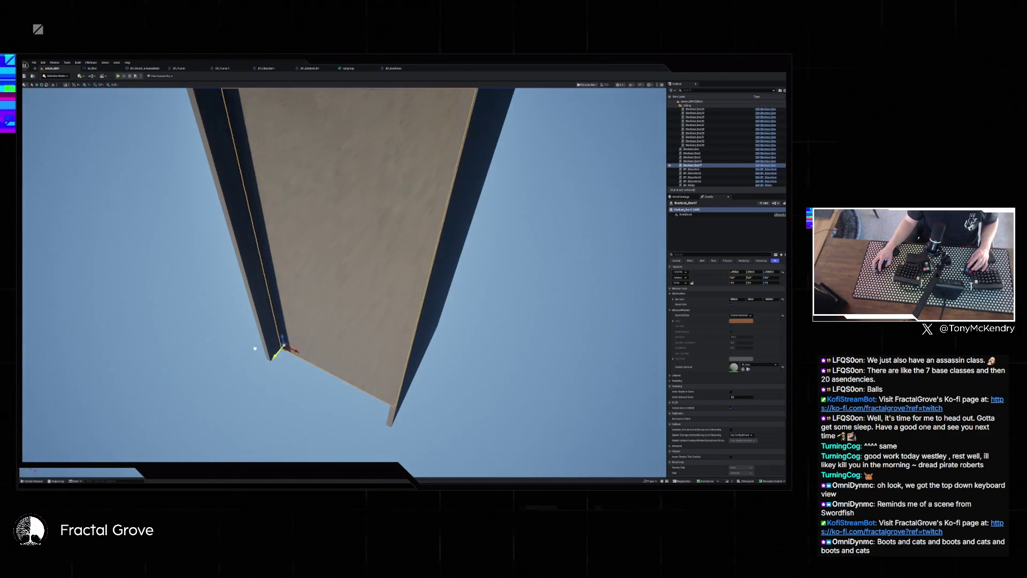
pyautogui.hotkey('alt', 'j')
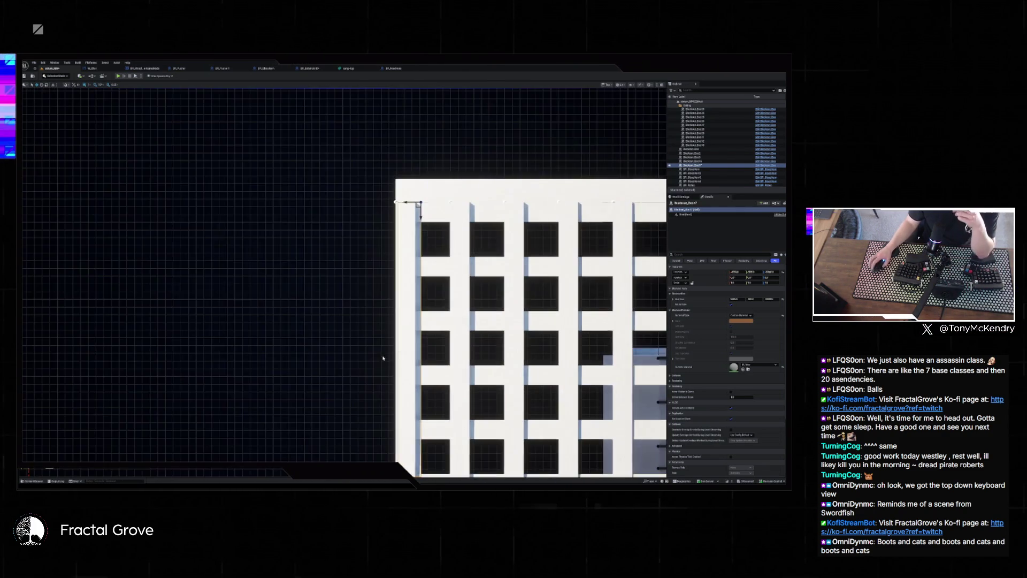
# Check the wall in Top view, return to Perspective, fly into the room, and open the Content Drawer.
pyautogui.scroll(6, 443, 200)
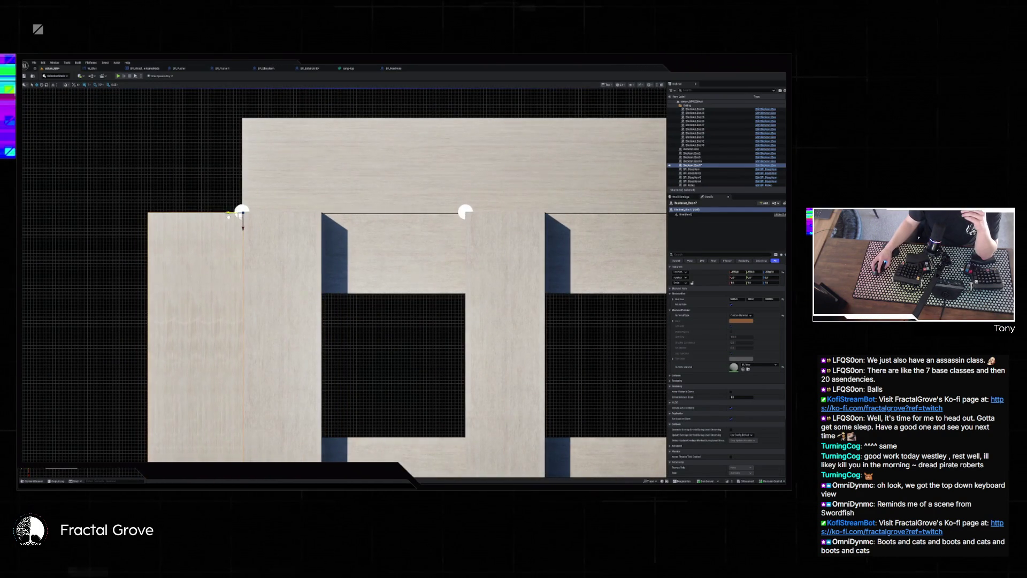
pyautogui.hotkey('alt', 'g')
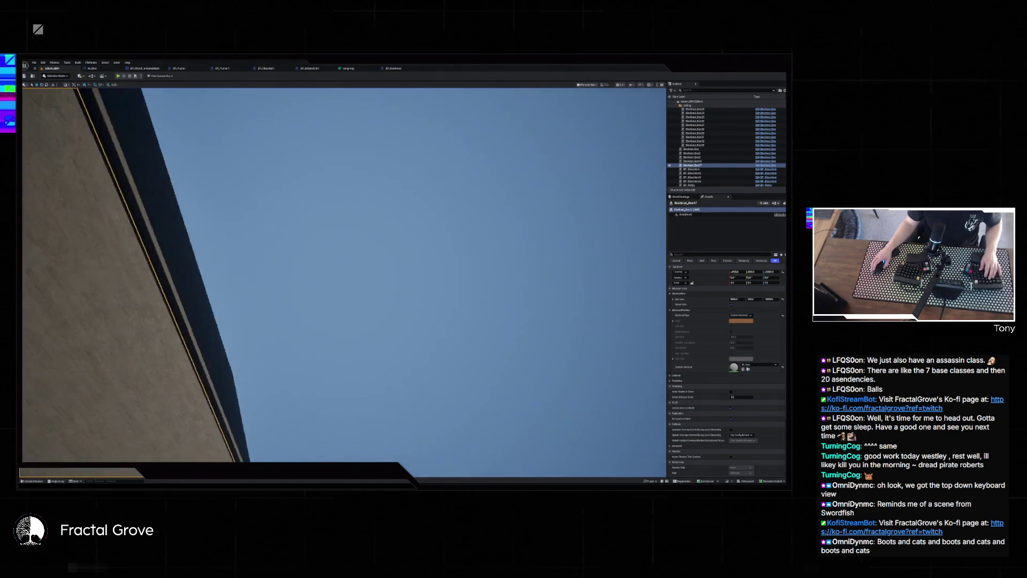
pyautogui.press('f')
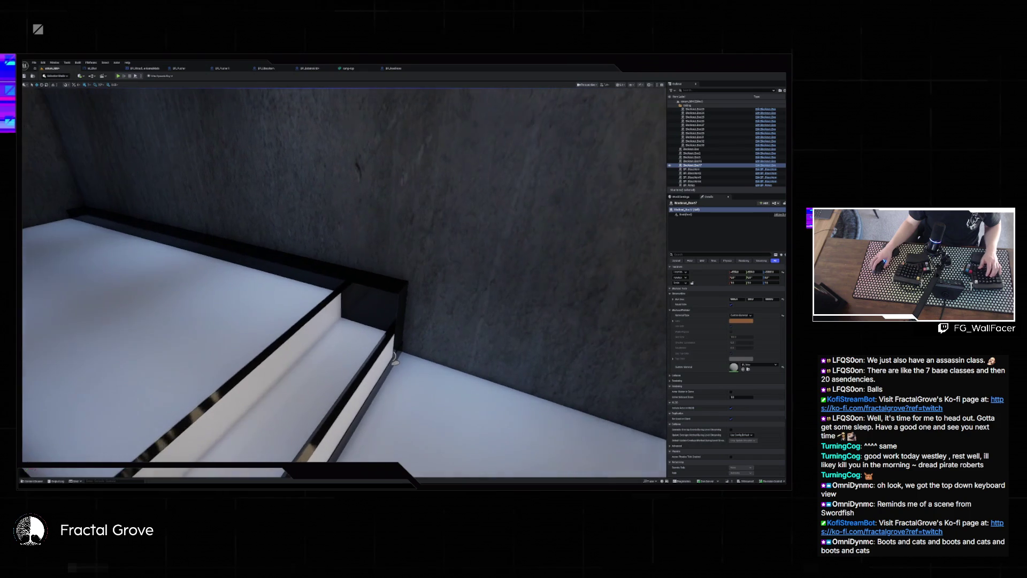
pyautogui.hotkey('ctrl', 'space')
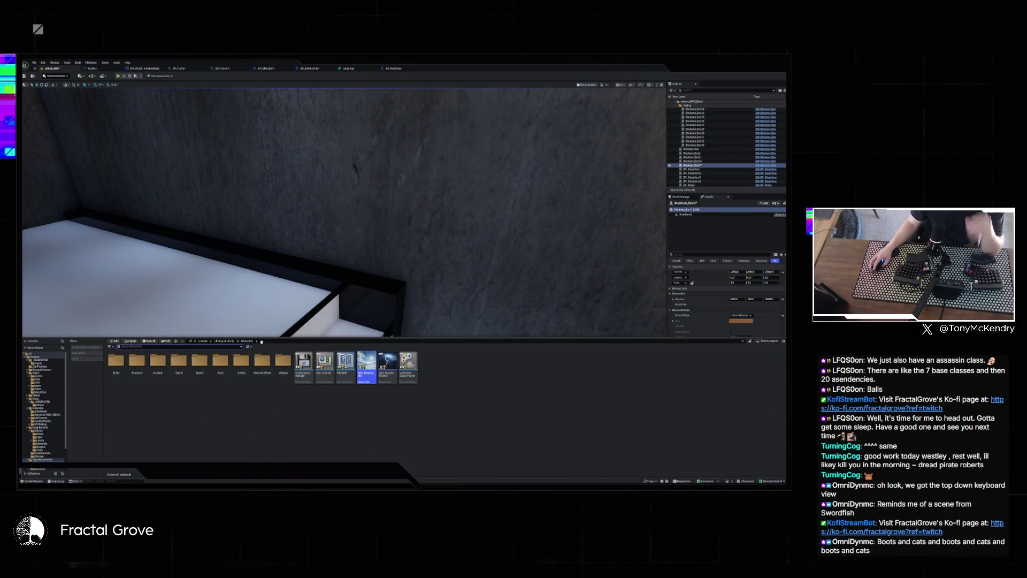
# Search the assets for 'bolt', close the Content Drawer, then select and frame the floor blueprint actor.
pyautogui.write('bolt')
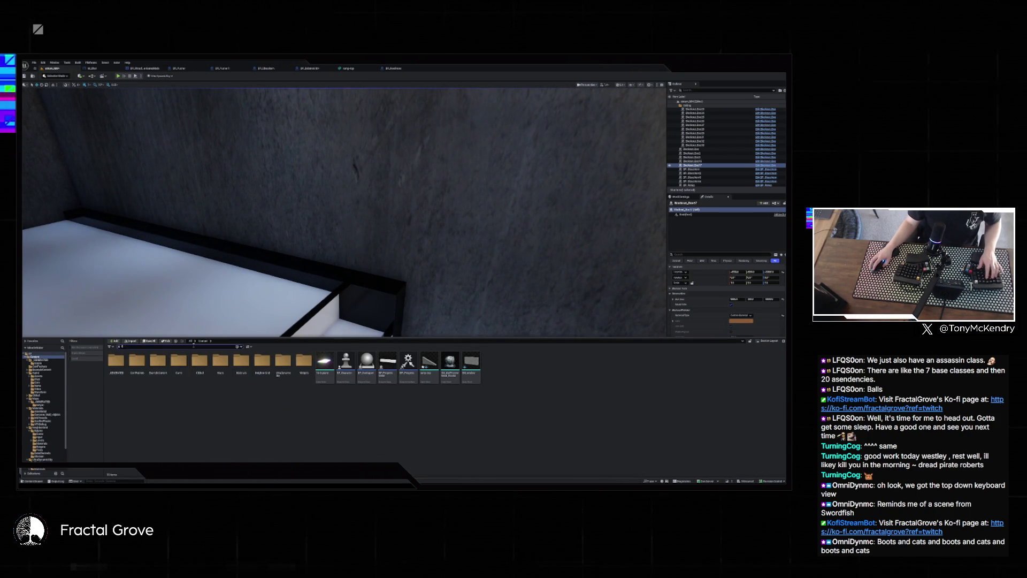
pyautogui.click(229, 415)
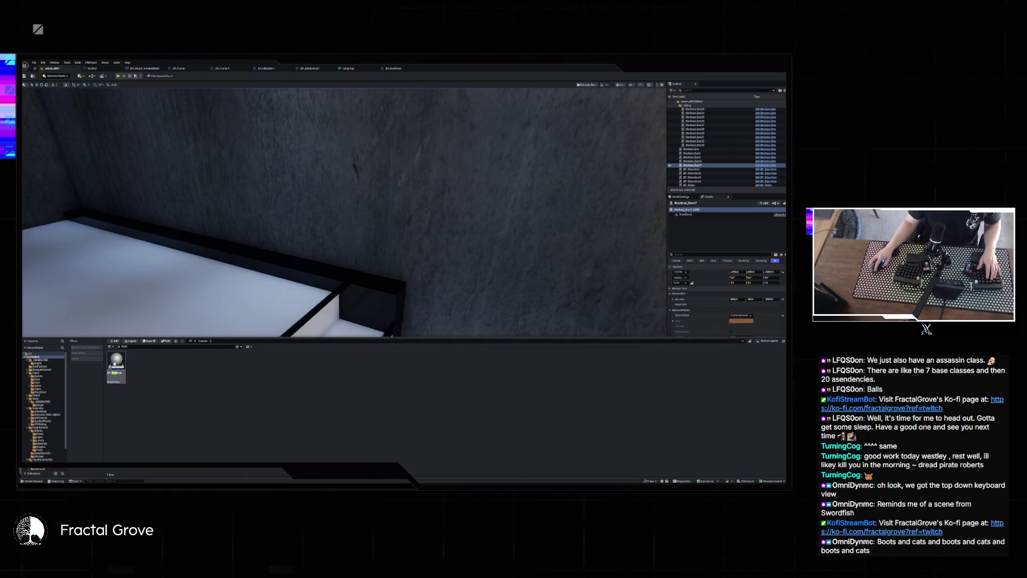
pyautogui.click(316, 340)
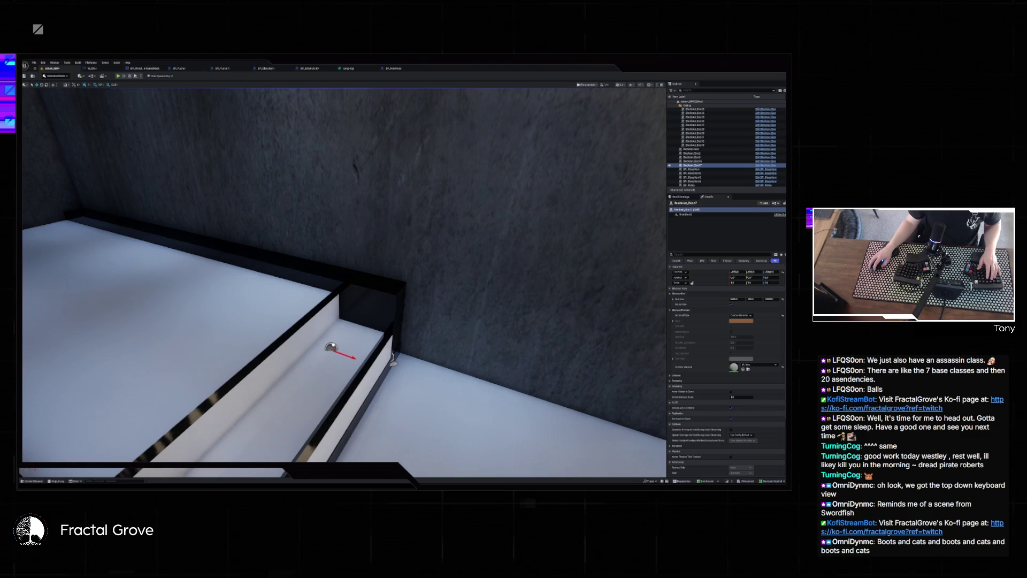
pyautogui.moveTo(331, 349); pyautogui.dragTo(266, 415)
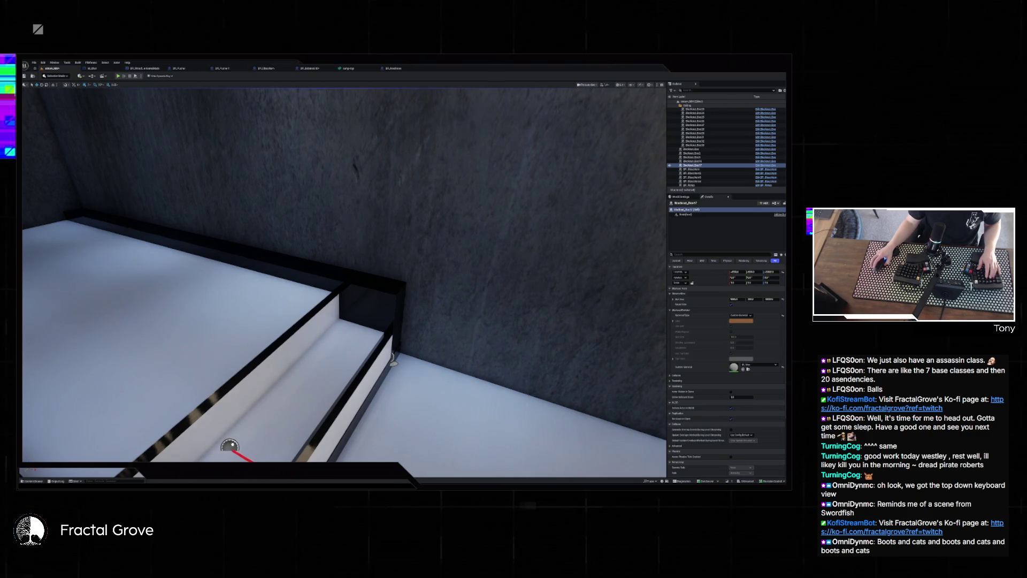
pyautogui.click(230, 446)
pyautogui.press('f')
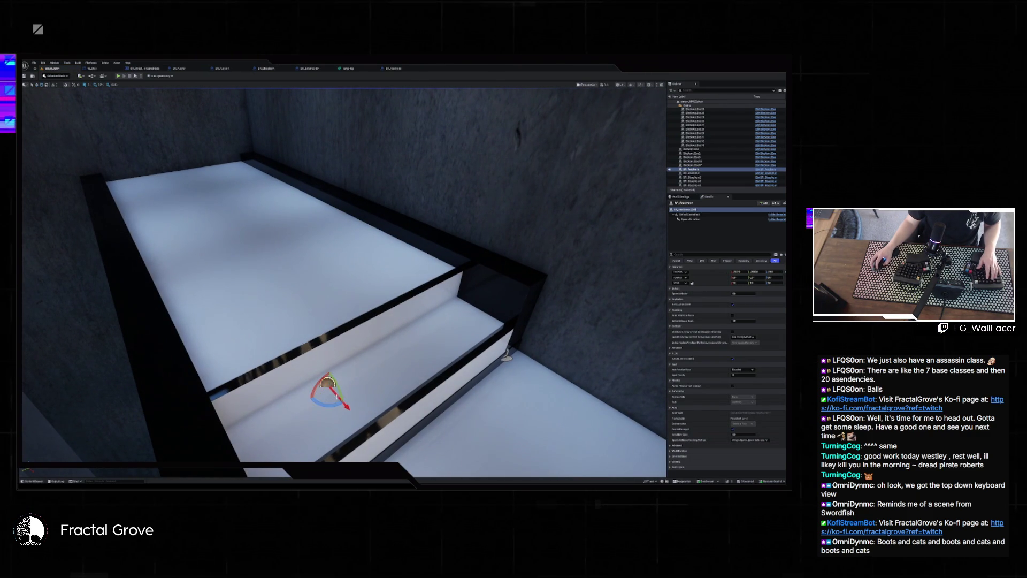
# Rotate the spawner to point left, move it near the back wall corner, and edit Spawn Velocity.
pyautogui.moveTo(345, 406); pyautogui.dragTo(301, 400)
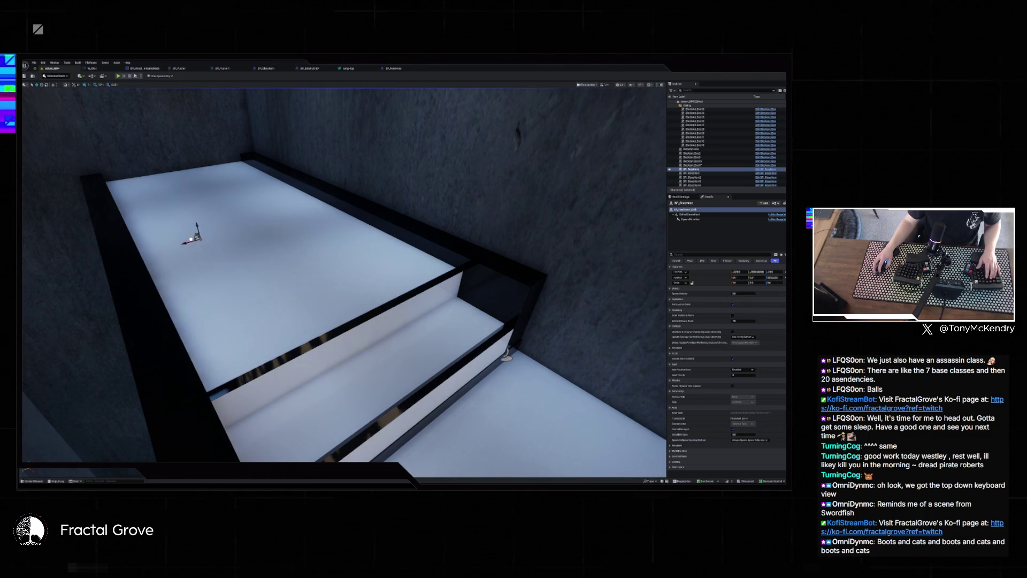
pyautogui.press('w')
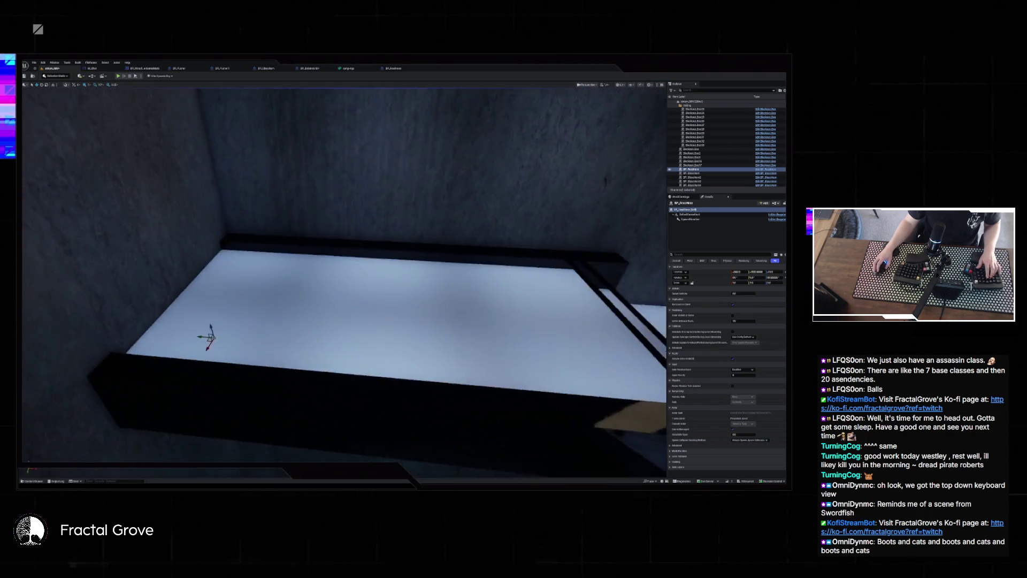
pyautogui.press('w')
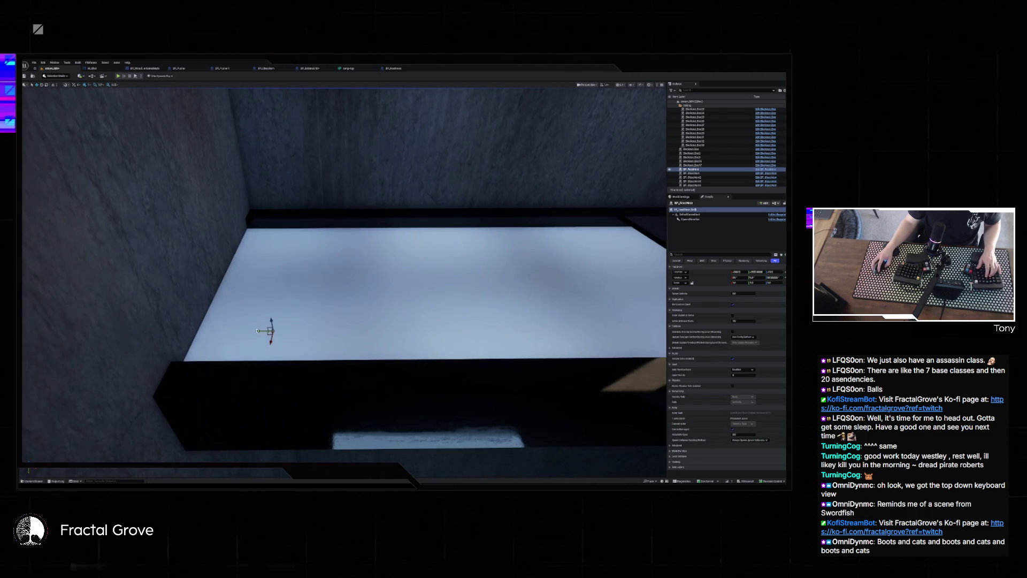
pyautogui.moveTo(256, 330); pyautogui.dragTo(232, 331)
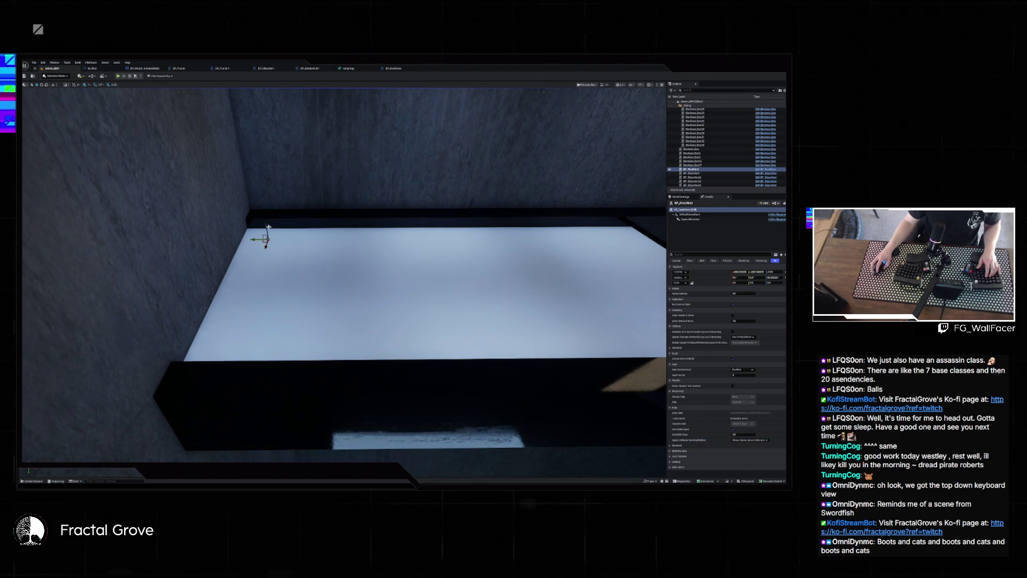
pyautogui.press('w')
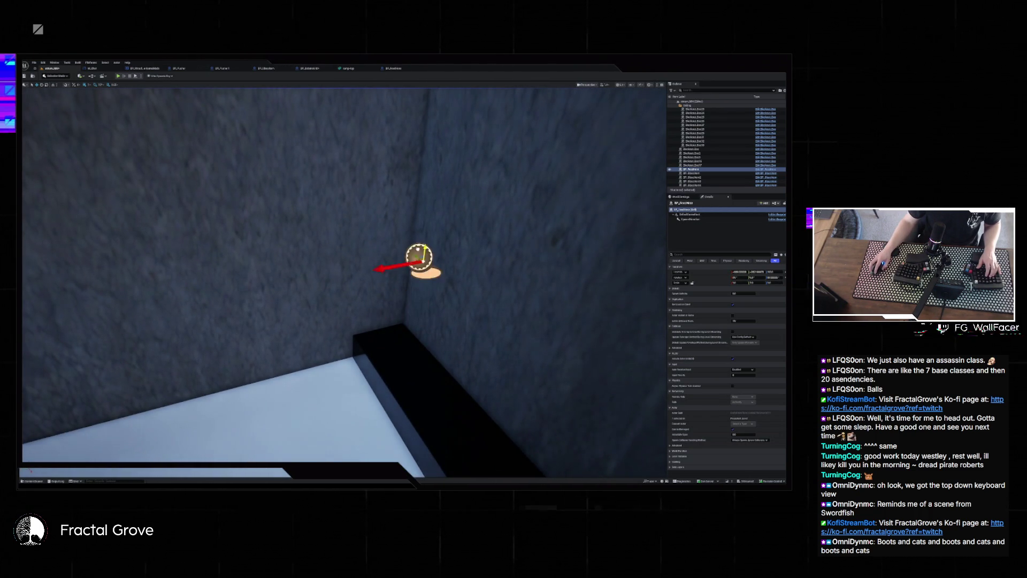
pyautogui.press('s')
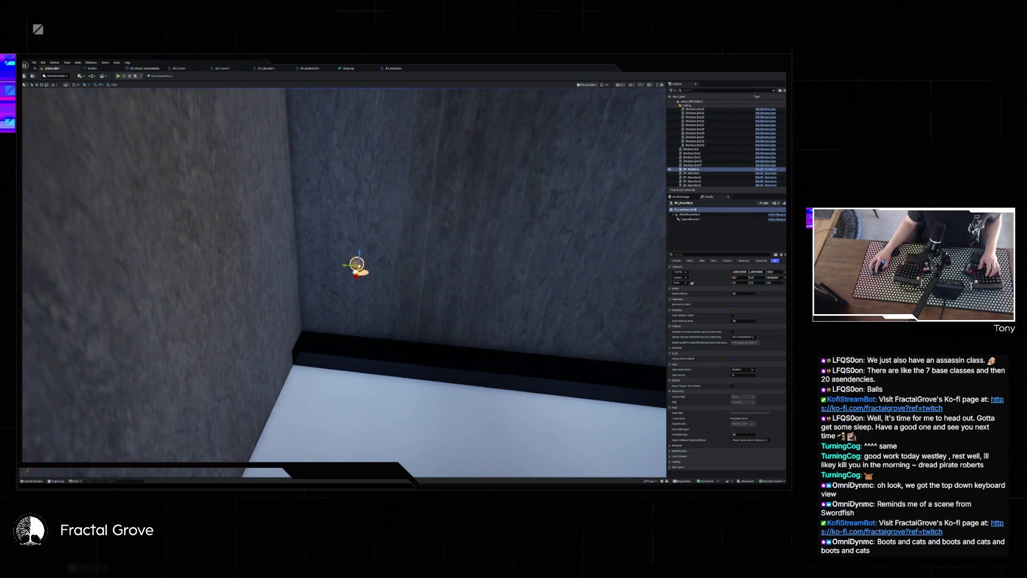
pyautogui.press('s')
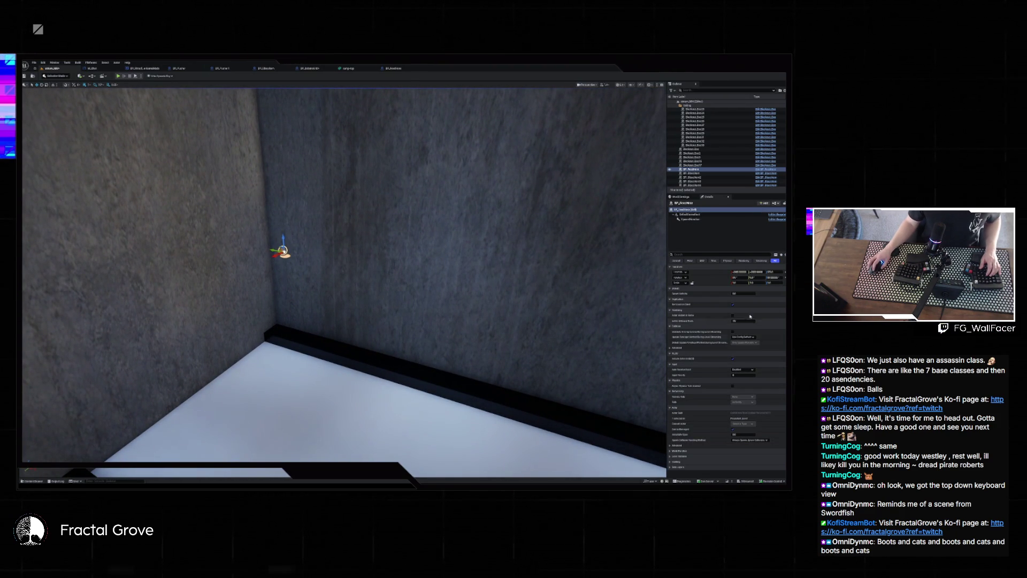
pyautogui.click(741, 293)
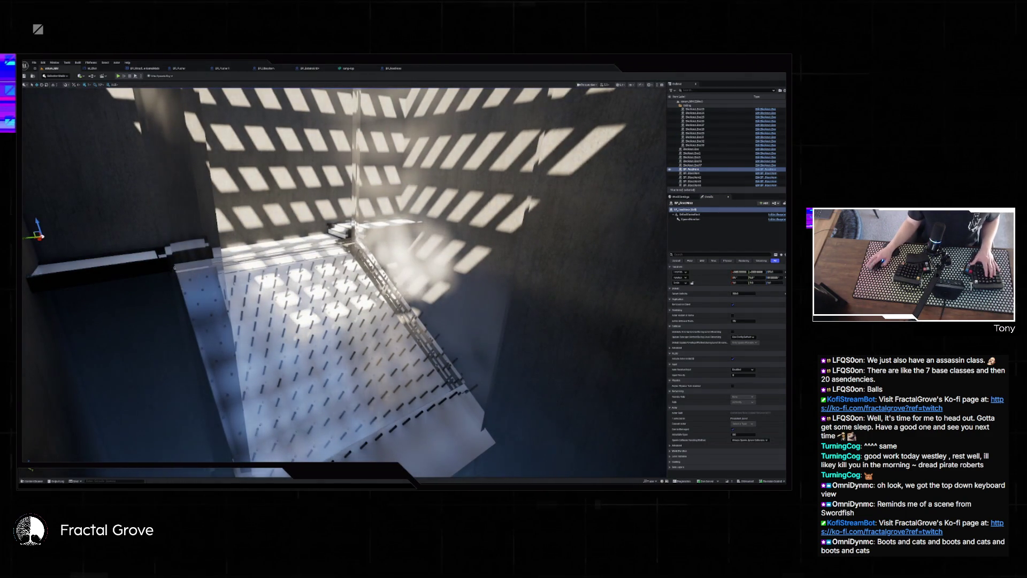
# Select the particle blueprint actor above the room, frame it, and scroll through its Details panel.
pyautogui.scroll(5, 711, 160)
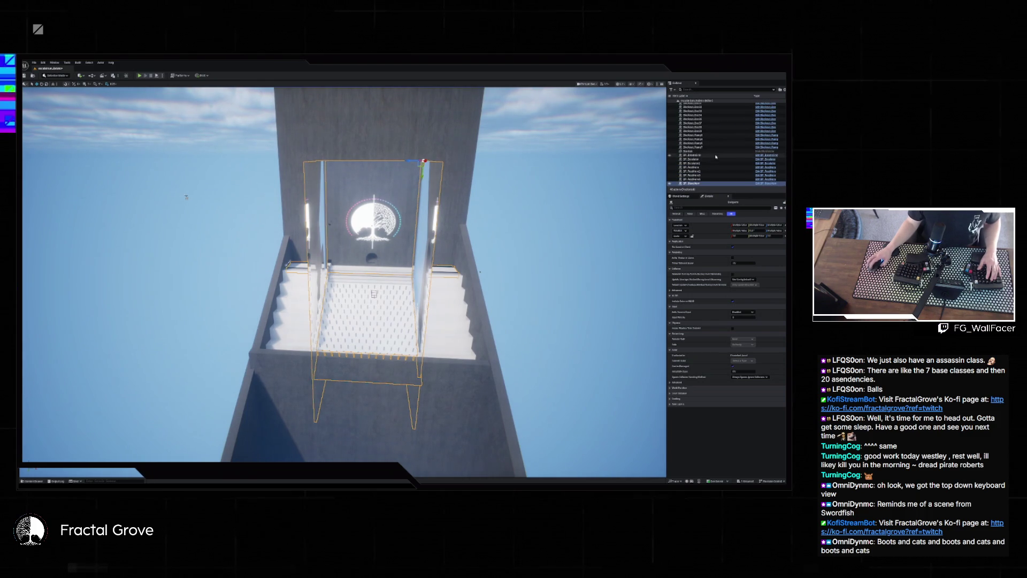
pyautogui.click(715, 156)
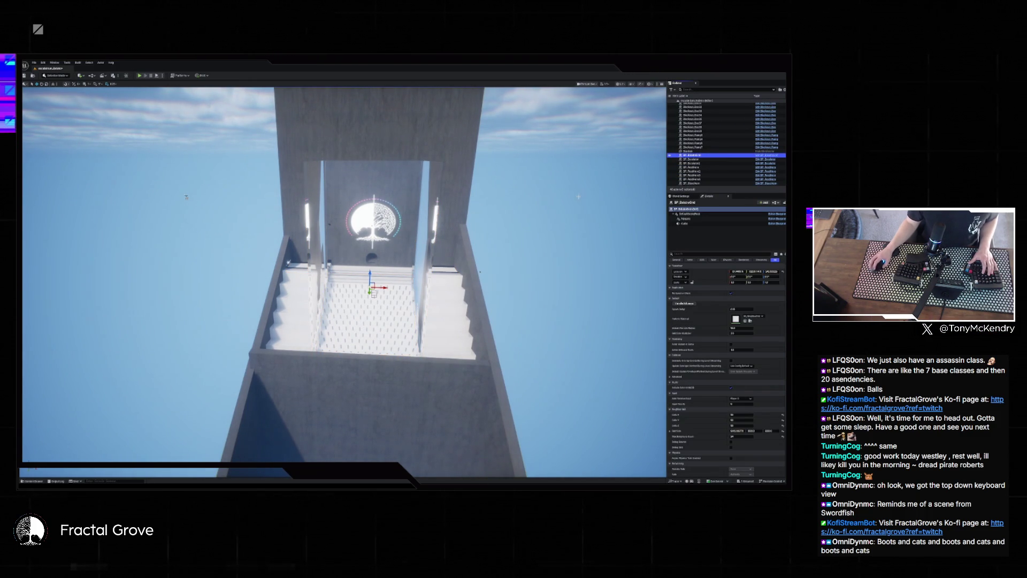
pyautogui.hotkey('alt', 'f')
pyautogui.press('Escape')
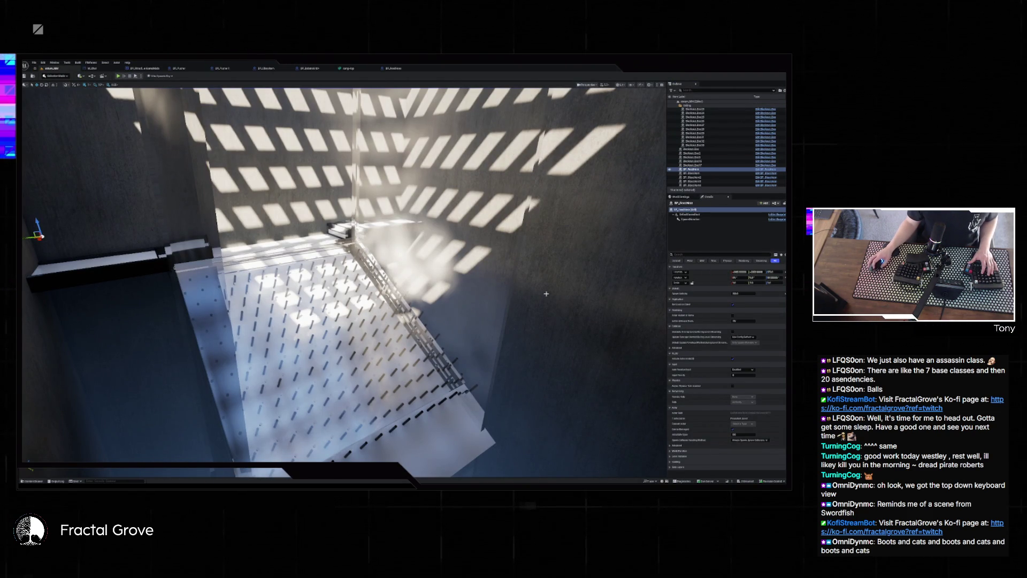
pyautogui.click(555, 251)
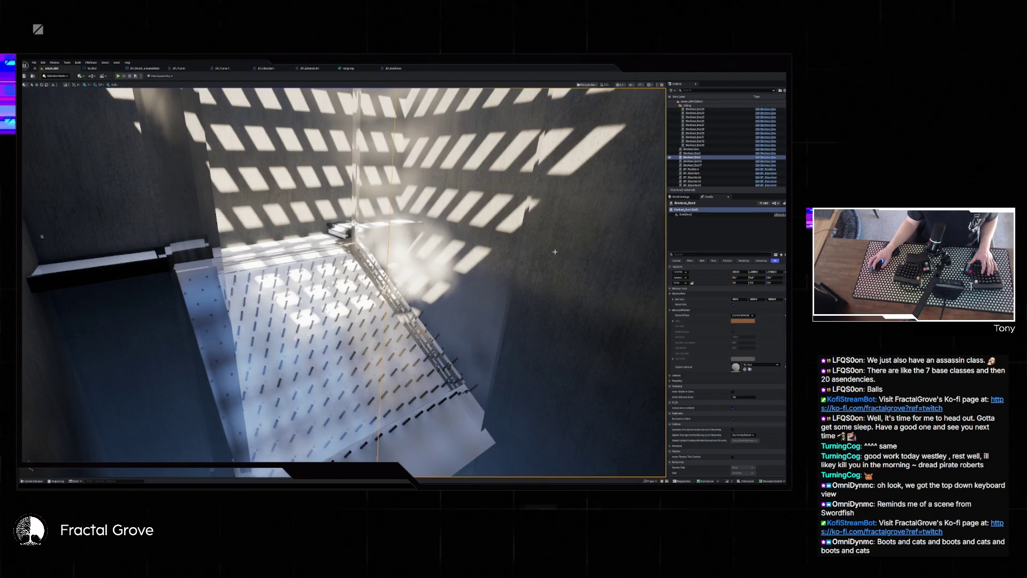
pyautogui.click(503, 268)
pyautogui.press('f')
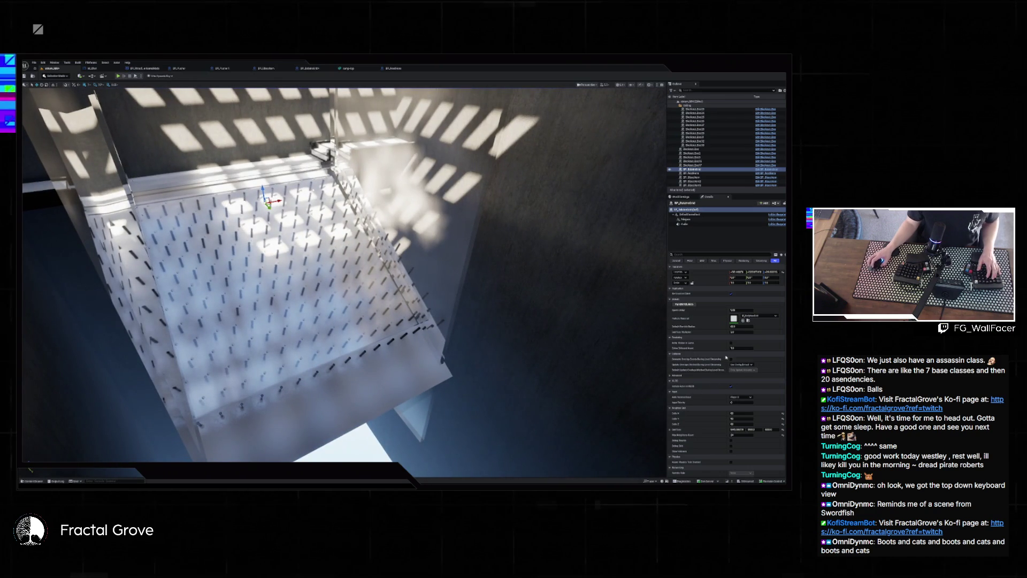
pyautogui.scroll(-3, 723, 358)
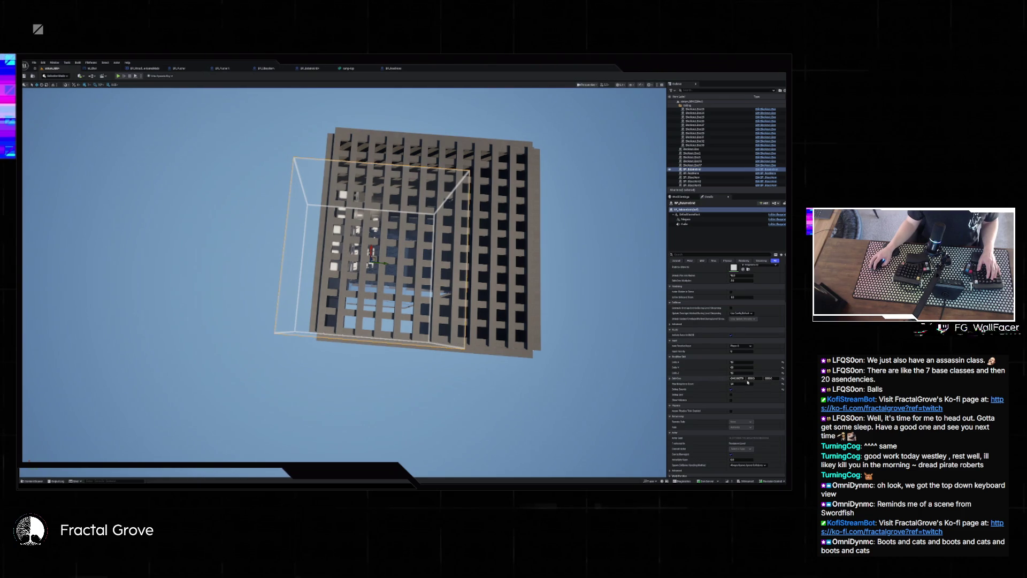
# Narrow the bounds box, then in Top view shift the lattice volume left and nudge its Location Y.
pyautogui.moveTo(754, 378); pyautogui.dragTo(738, 378)
pyautogui.scroll(3, 648, 368)
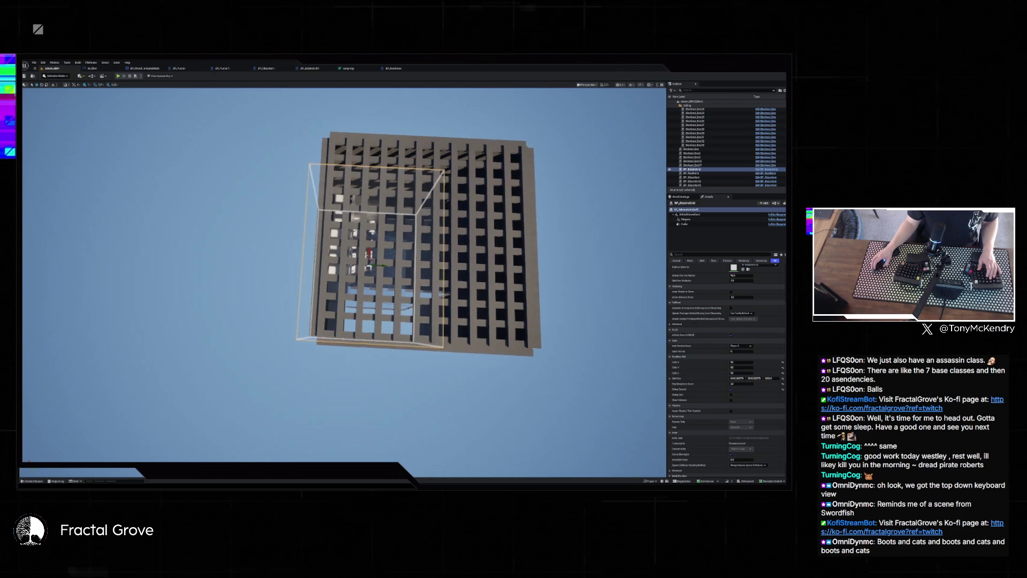
pyautogui.hotkey('alt', 'j')
pyautogui.scroll(-3, 648, 368)
pyautogui.press('f')
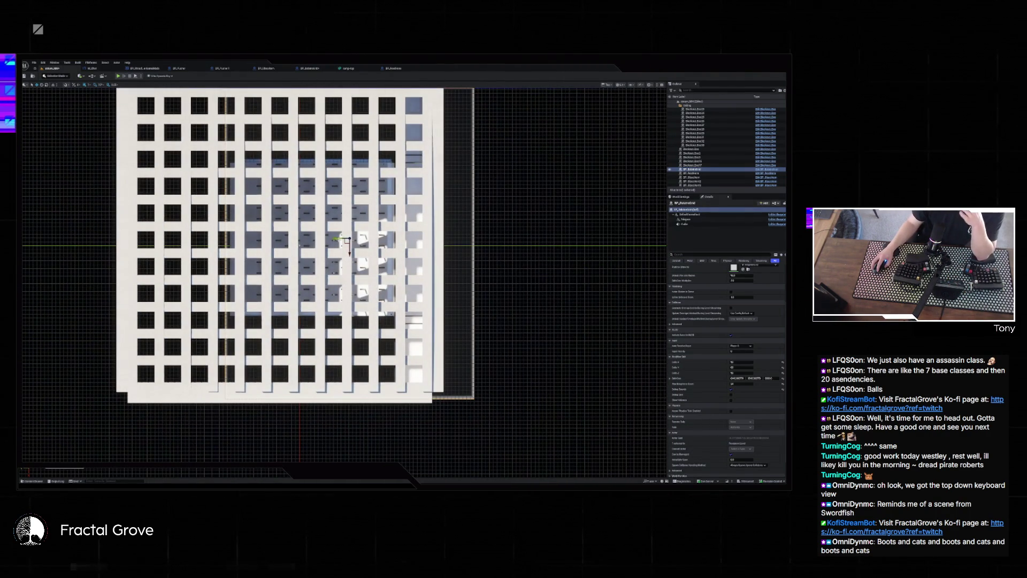
pyautogui.moveTo(336, 239); pyautogui.dragTo(301, 236)
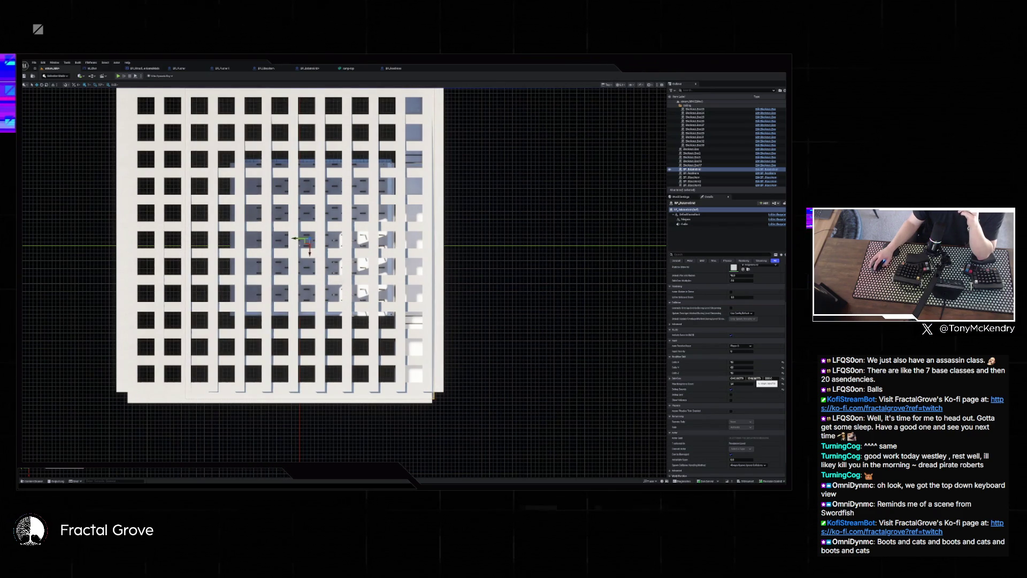
pyautogui.click(754, 377)
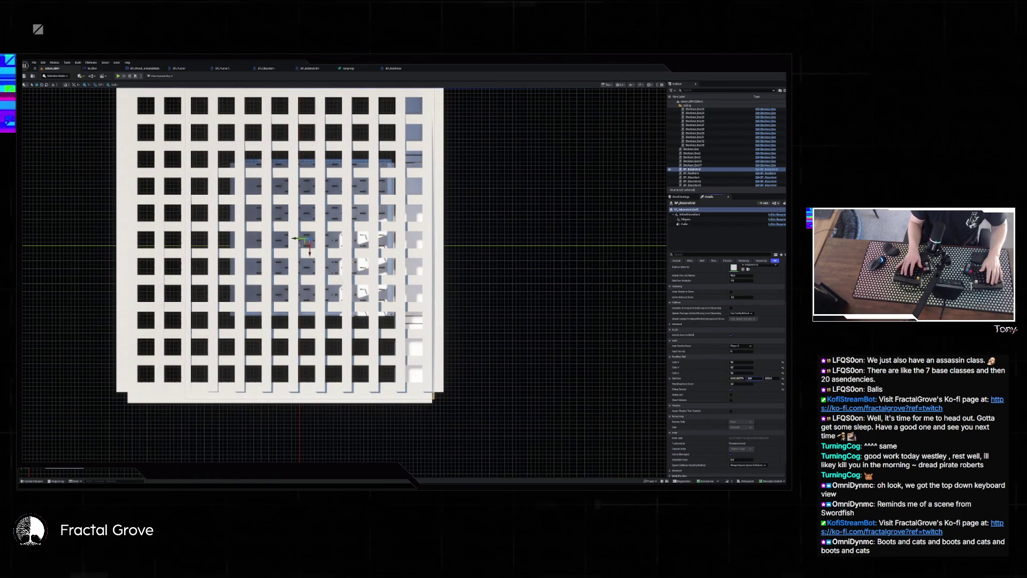
pyautogui.press('Return')
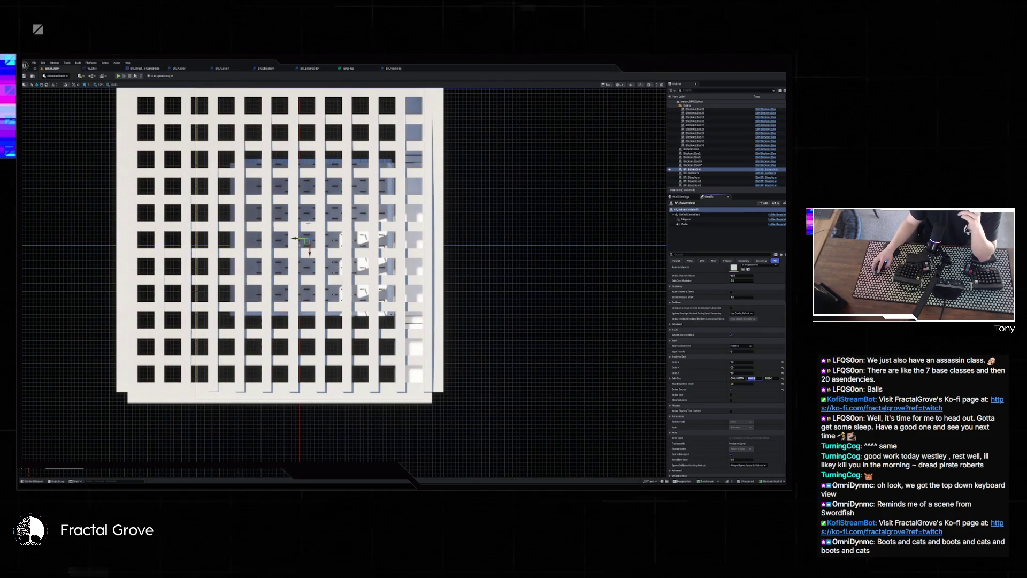
pyautogui.press('Return')
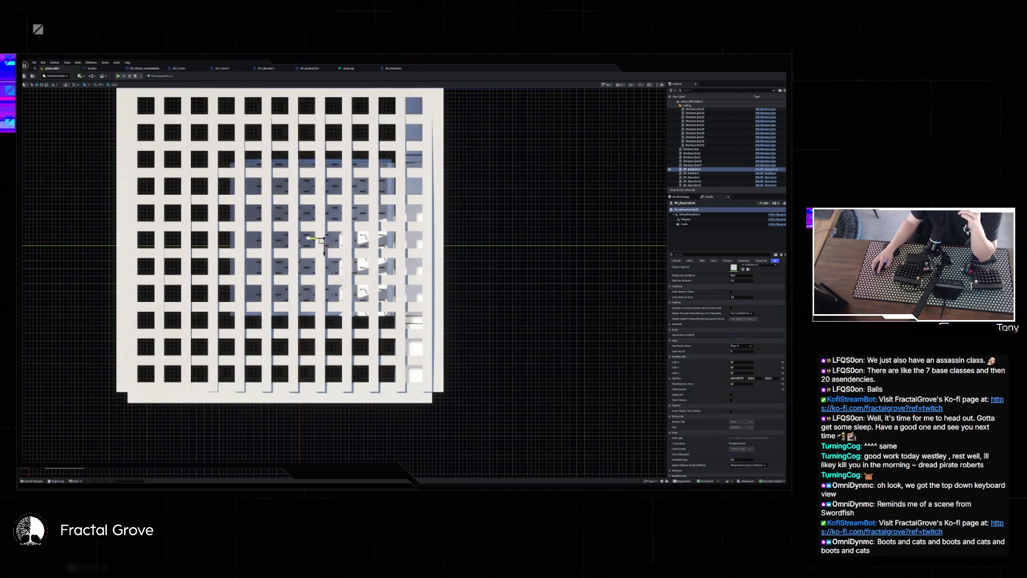
pyautogui.press('Return')
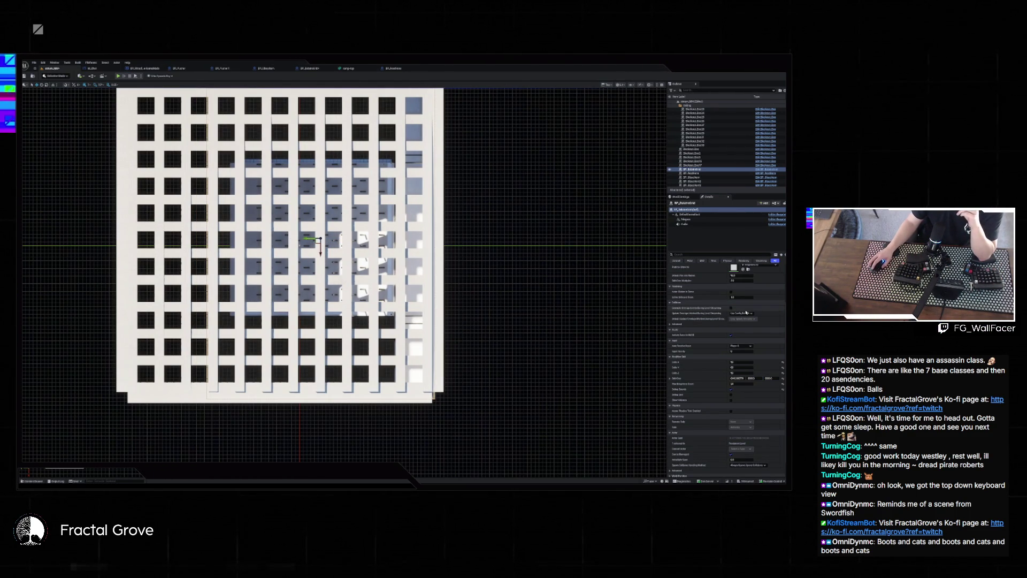
# Set the lattice size to 2000 and the next field to 64, then fly inside in Perspective.
pyautogui.click(746, 377)
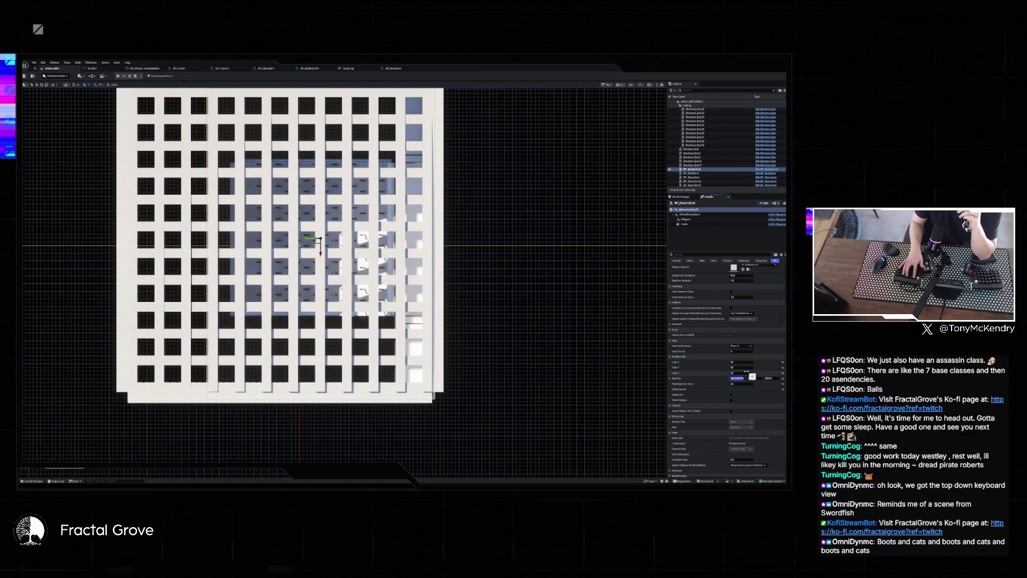
pyautogui.hotkey('ctrl', 'a')
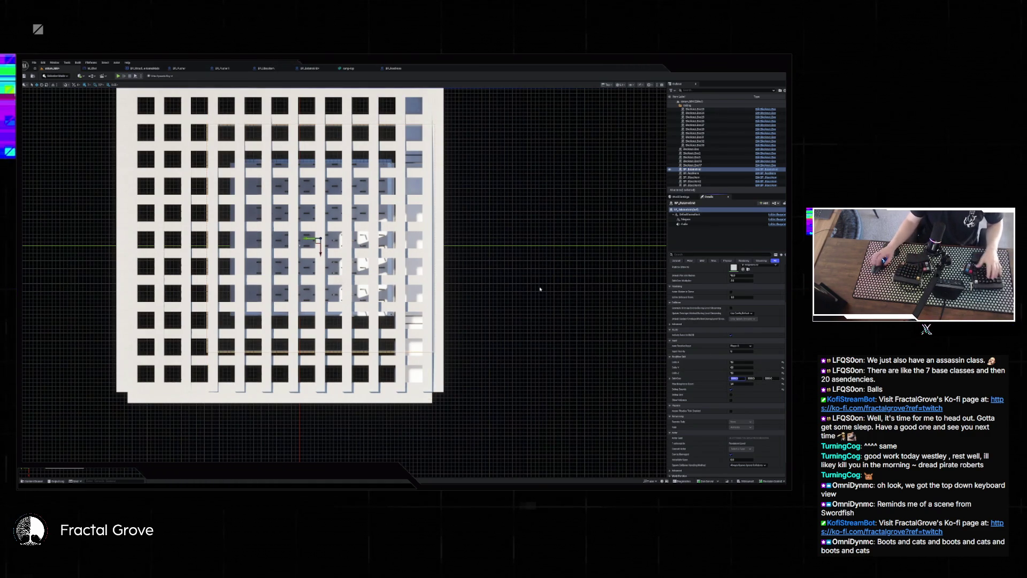
pyautogui.write('2000')
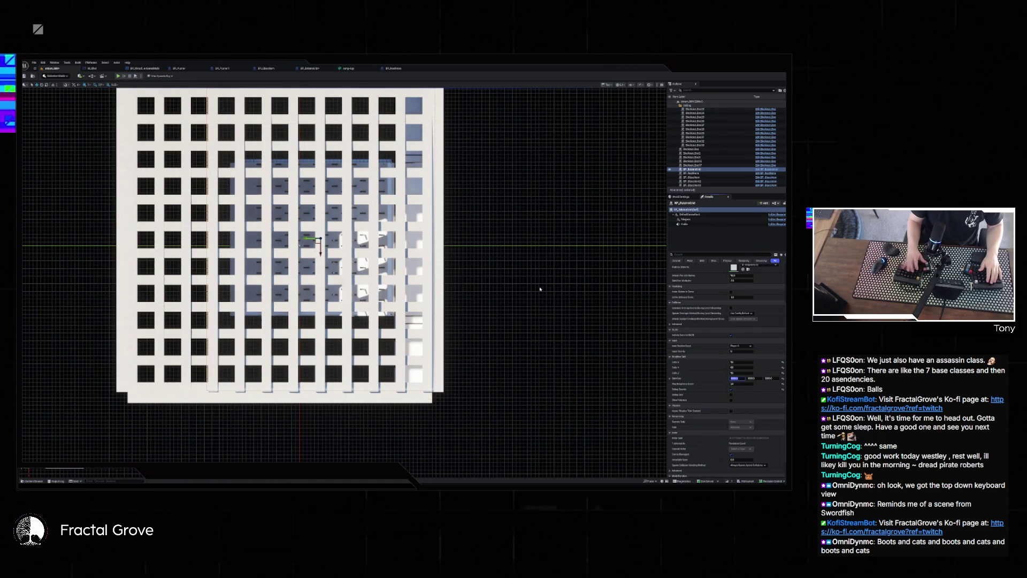
pyautogui.press('Return')
pyautogui.moveTo(487, 306); pyautogui.dragTo(518, 275)
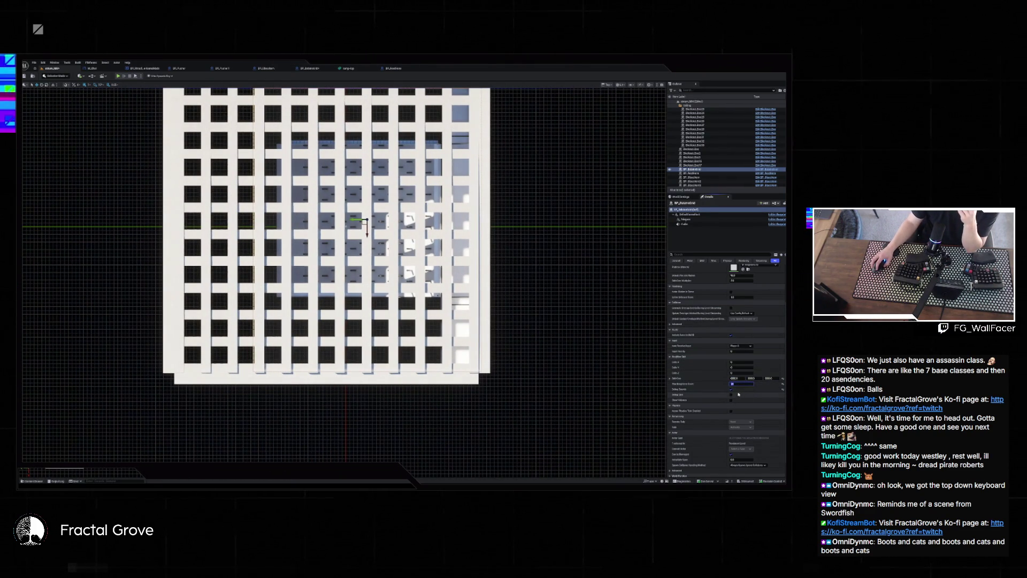
pyautogui.write('64')
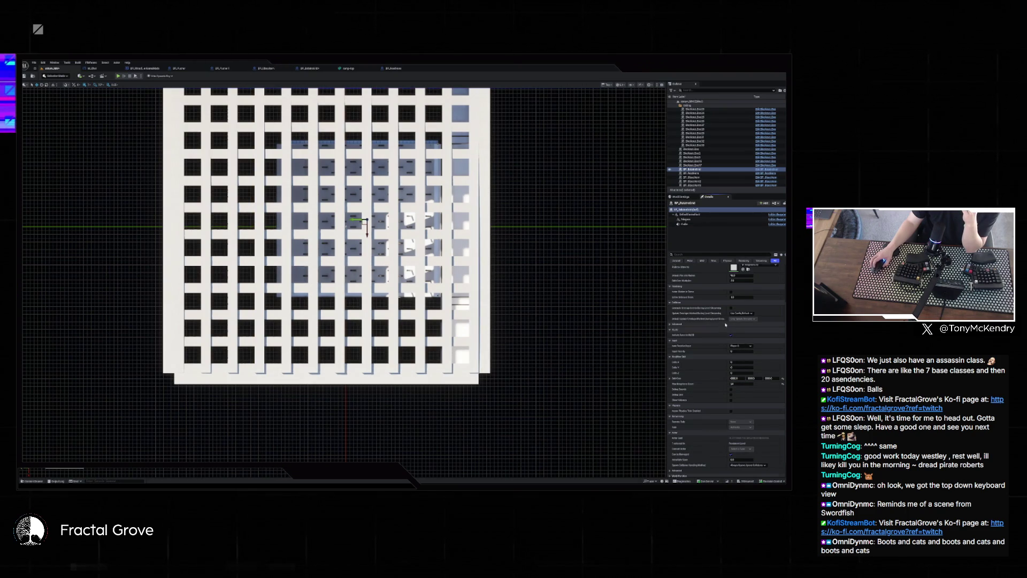
pyautogui.scroll(3, 724, 325)
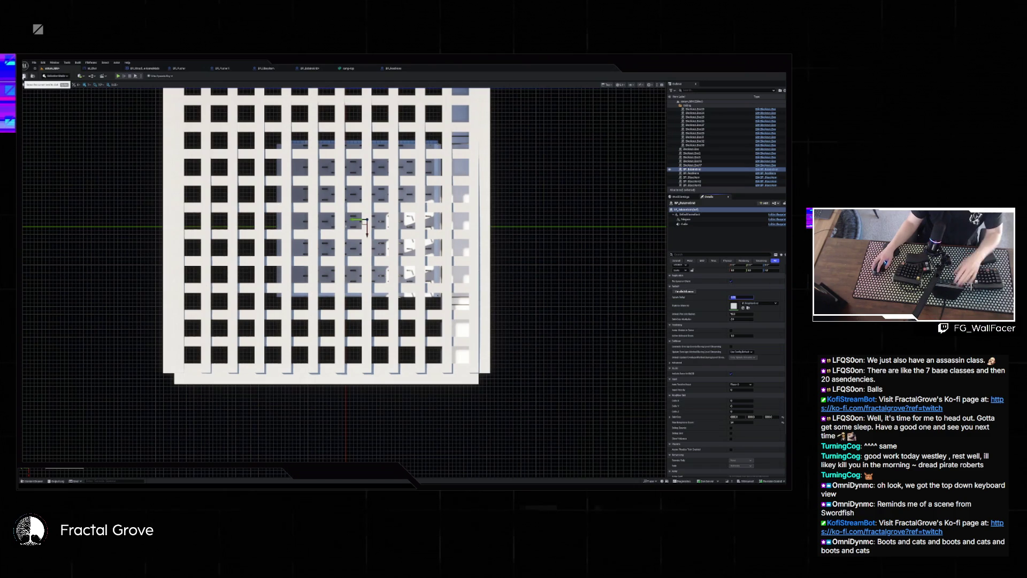
pyautogui.hotkey('alt', 'g')
pyautogui.scroll(10, 342, 278)
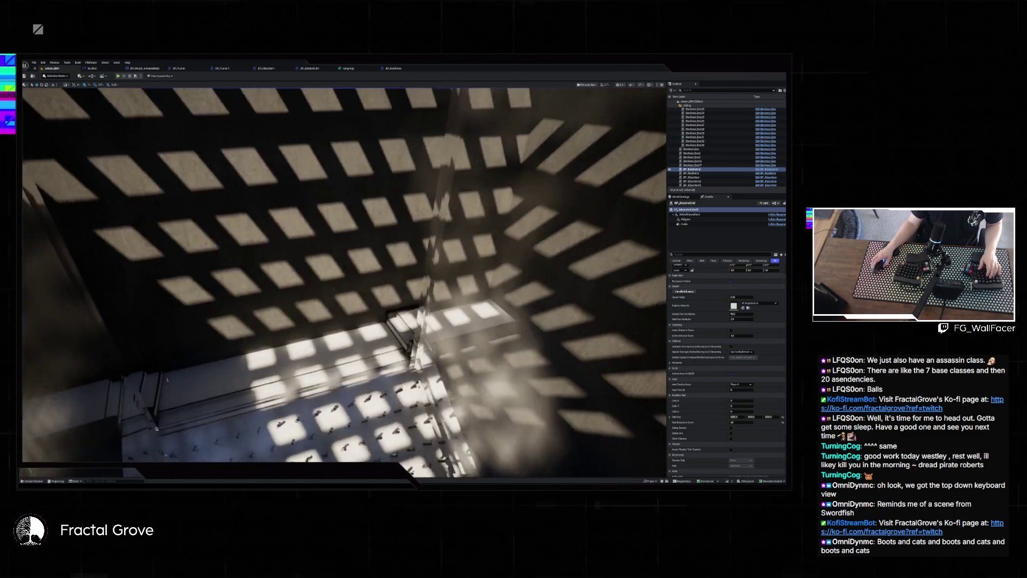
pyautogui.moveTo(299, 300)
pyautogui.mouseDown()
pyautogui.moveTo(291, 293)
pyautogui.moveTo(299, 301)
pyautogui.mouseUp()
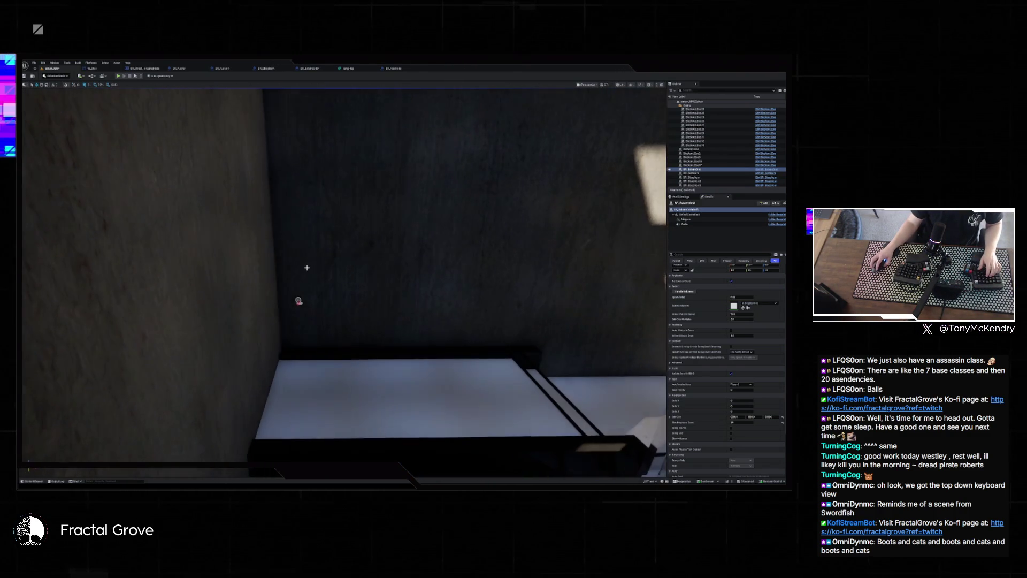
# Drag the selected lattice piece downward in Top view, then fly back inside in Perspective to check the wall shadows.
pyautogui.click(298, 300)
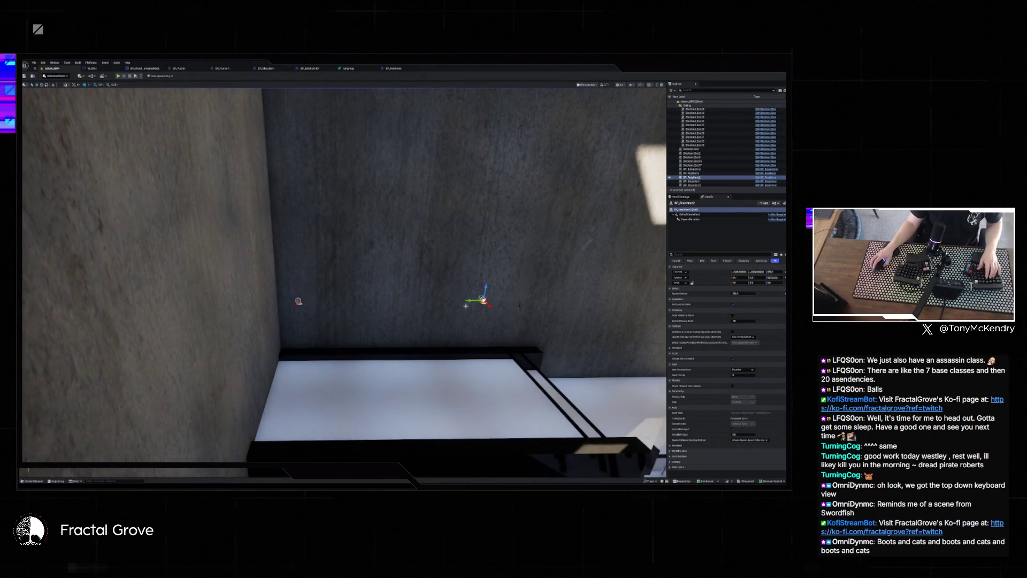
pyautogui.hotkey('alt', 'j')
pyautogui.scroll(-2, 475, 324)
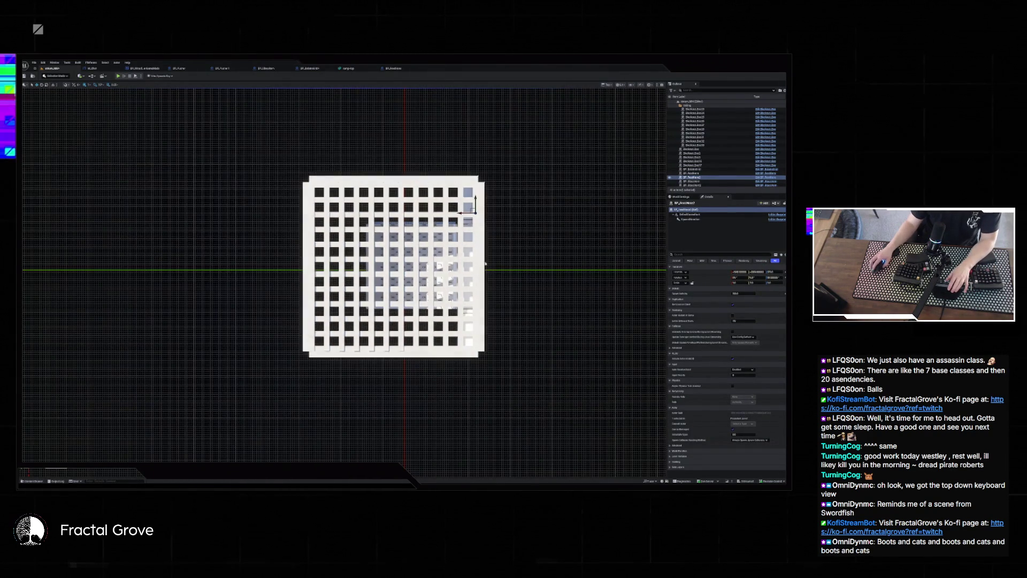
pyautogui.scroll(5, 474, 324)
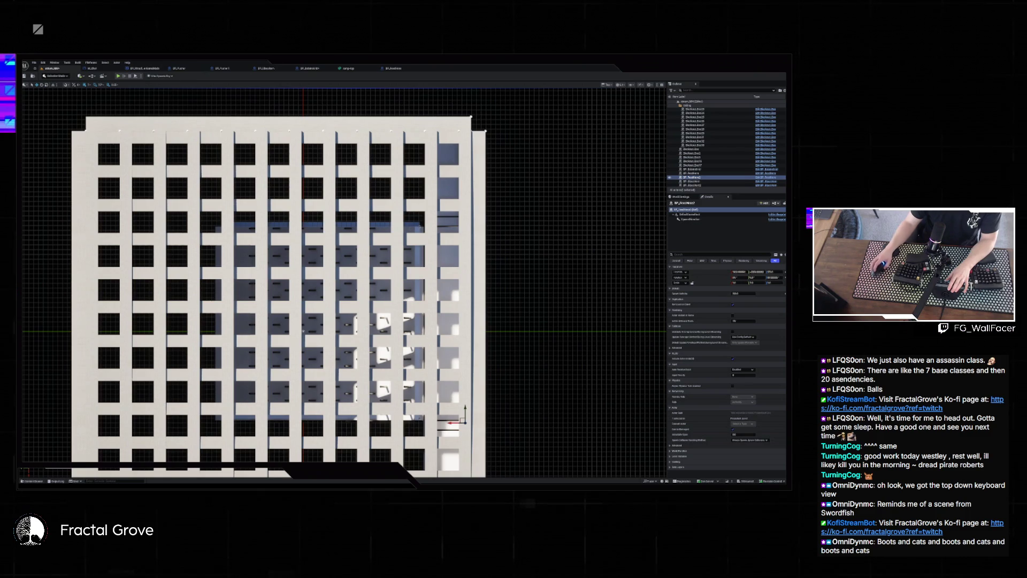
pyautogui.scroll(4, 493, 215)
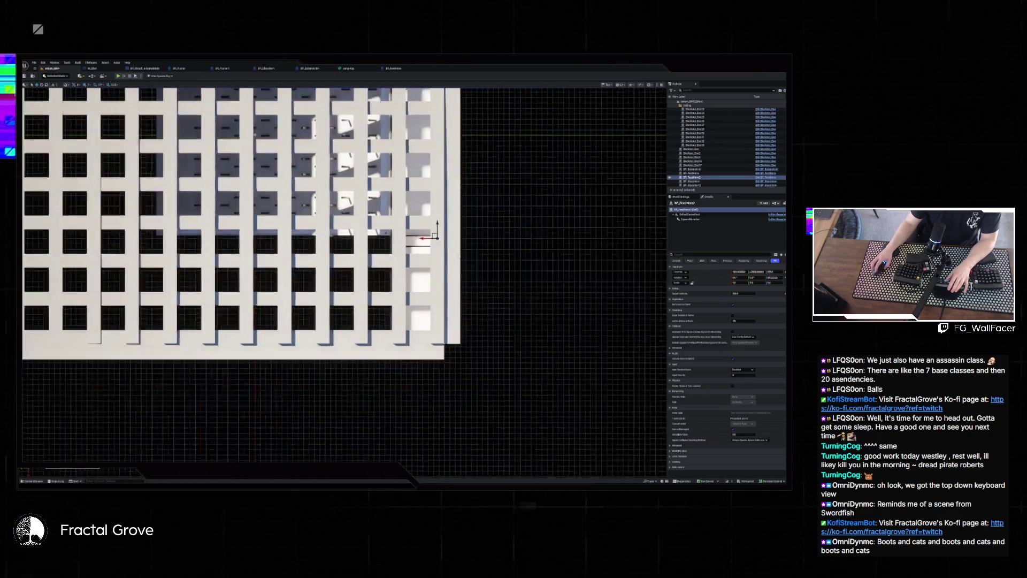
pyautogui.moveTo(428, 291); pyautogui.dragTo(428, 345)
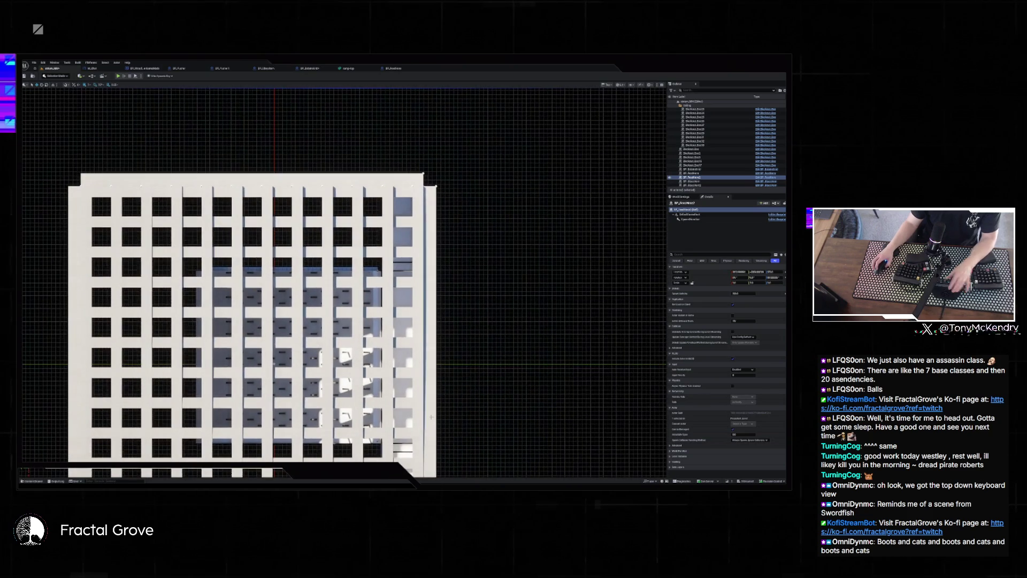
pyautogui.hotkey('alt', 'g')
pyautogui.press('f')
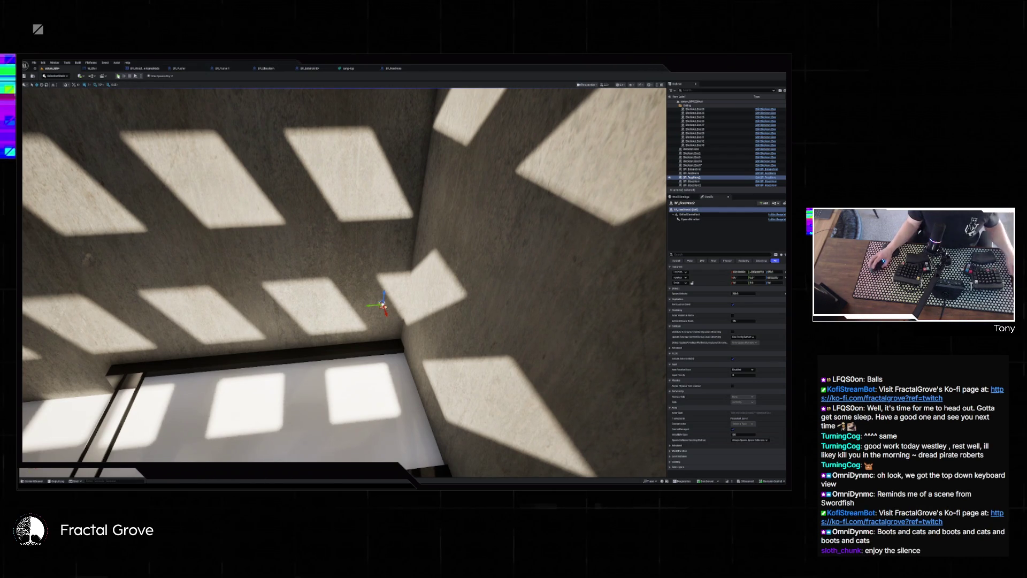
# Run a play test of the room, stop it, and bring up the World Settings panel.
pyautogui.hotkey('alt', 'p')
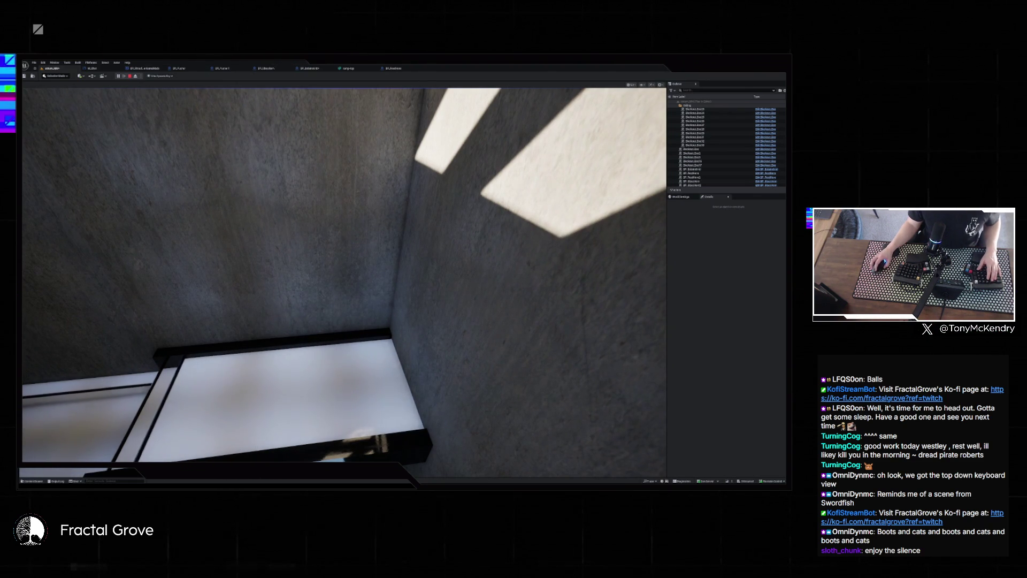
pyautogui.click(204, 125)
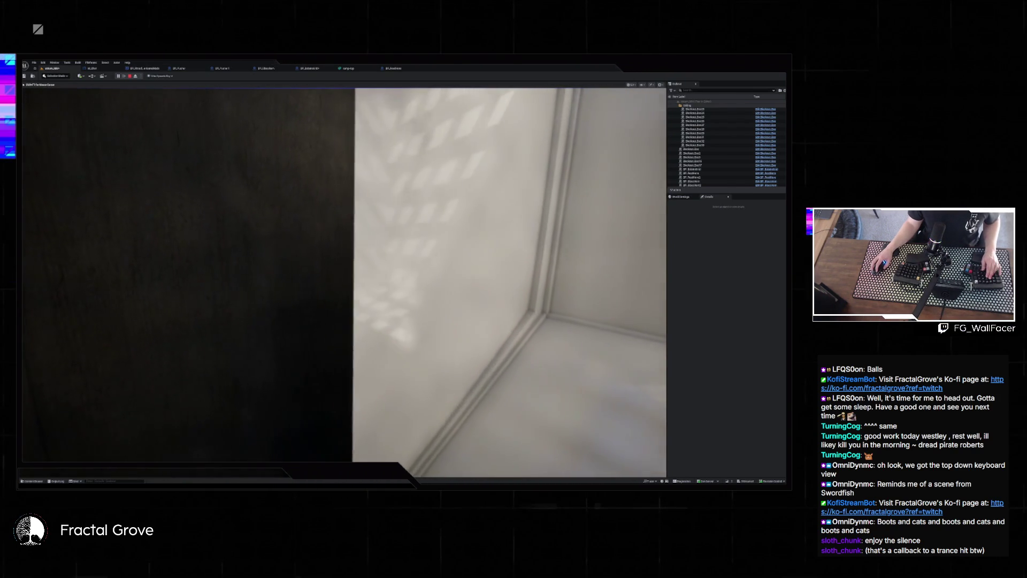
pyautogui.press('Escape')
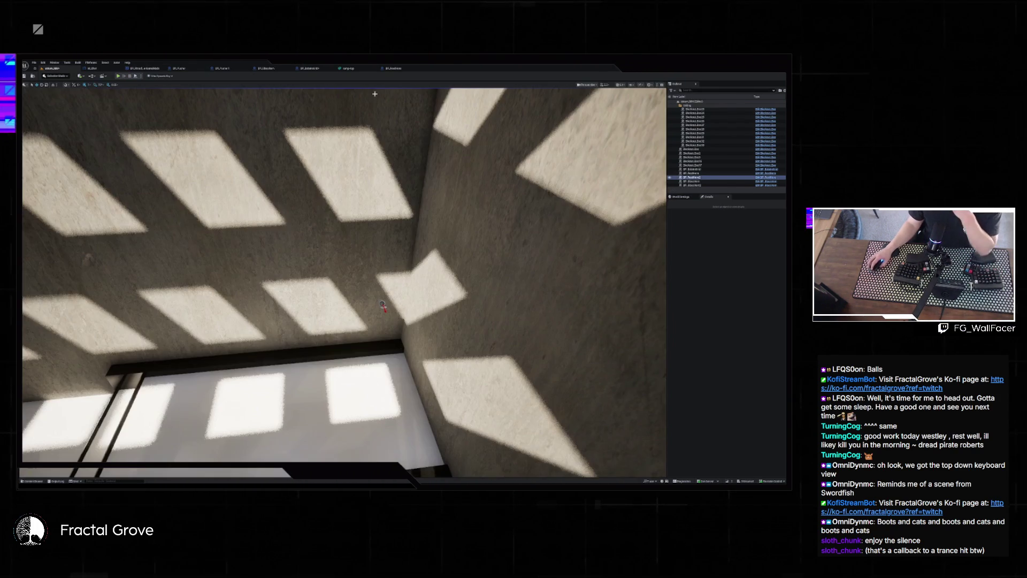
pyautogui.click(681, 196)
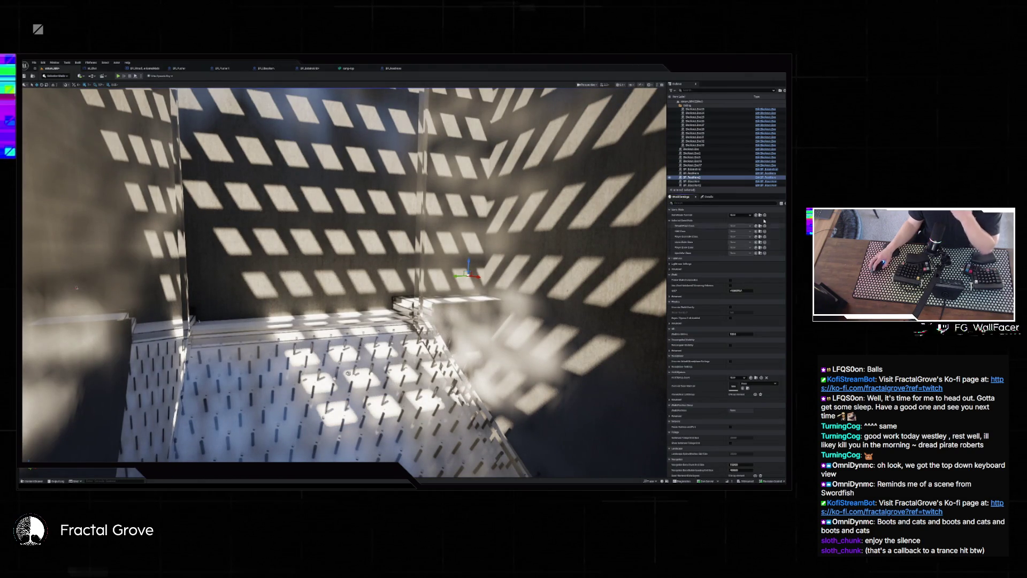
# Set GameMode Override to the custom blueprint game mode, then play-test the level and stop.
pyautogui.click(743, 214)
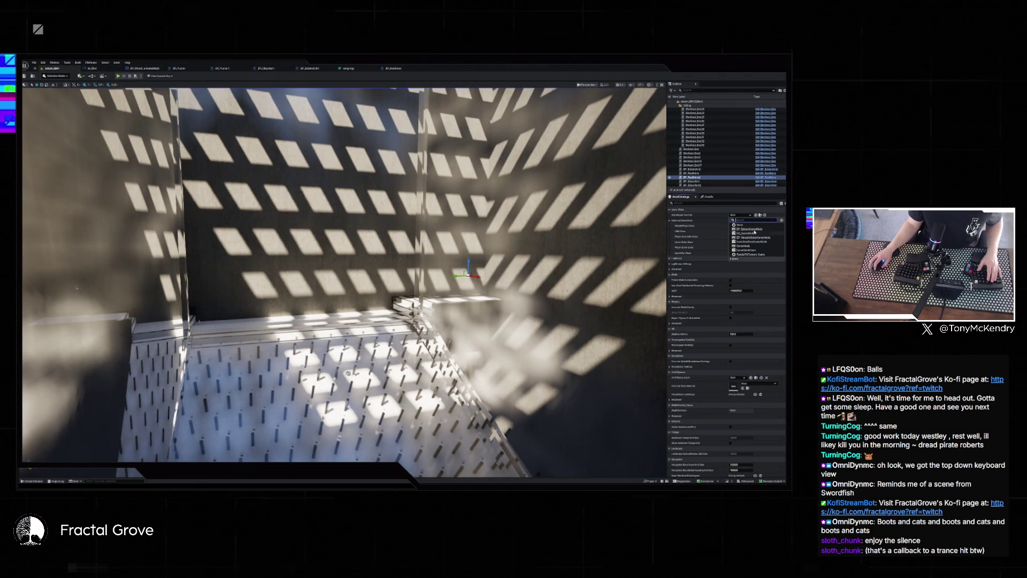
pyautogui.click(758, 237)
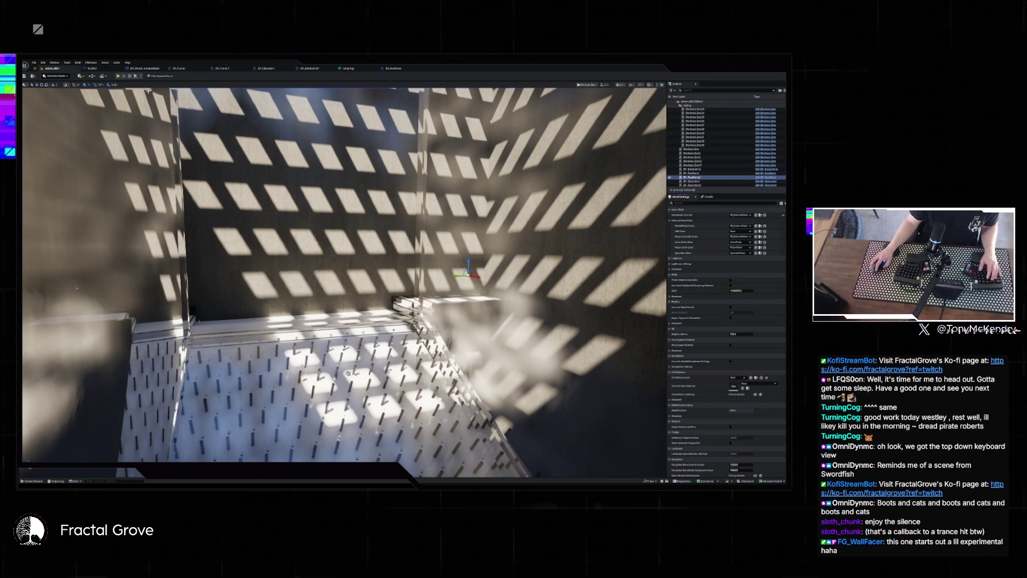
pyautogui.hotkey('alt', 'p')
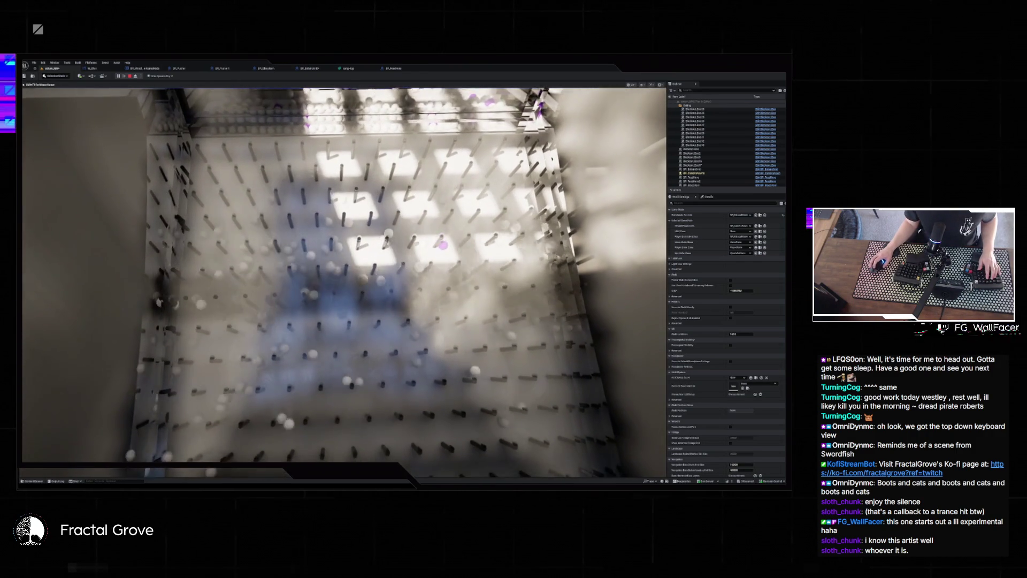
pyautogui.press('Escape')
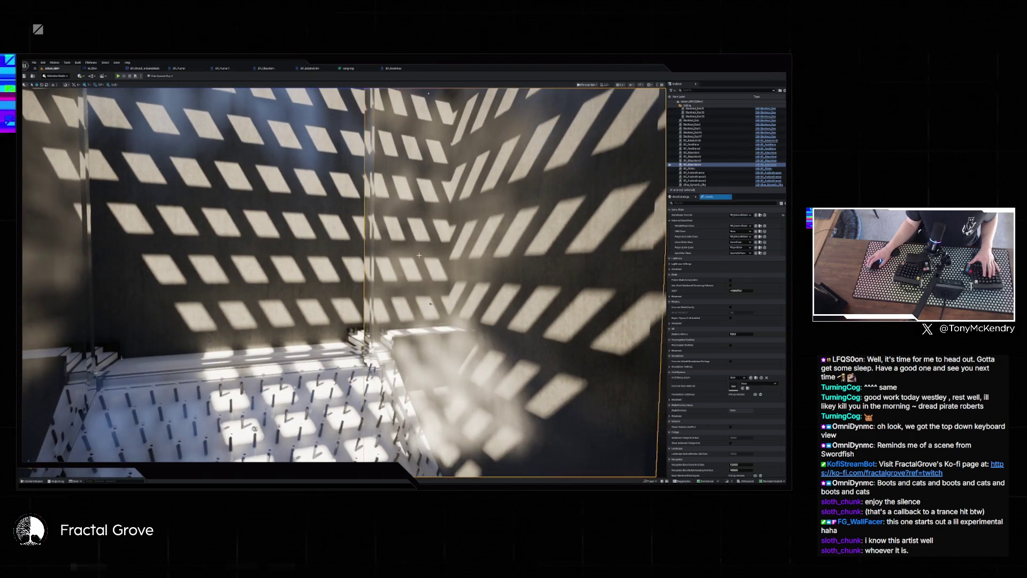
# Select and frame the two glass wall panels, then run a quick play test.
pyautogui.click(375, 292)
pyautogui.press('f')
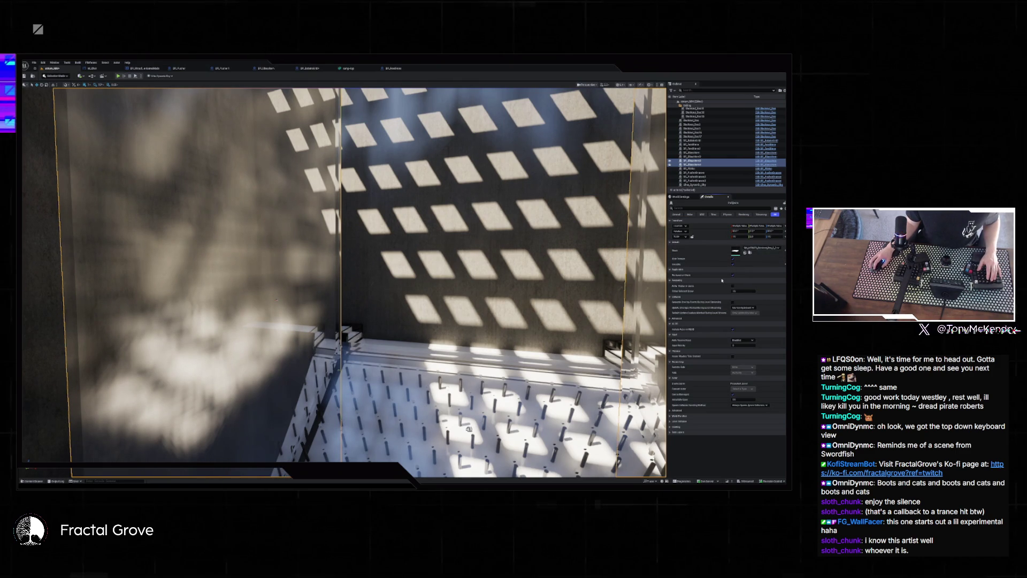
pyautogui.press('f')
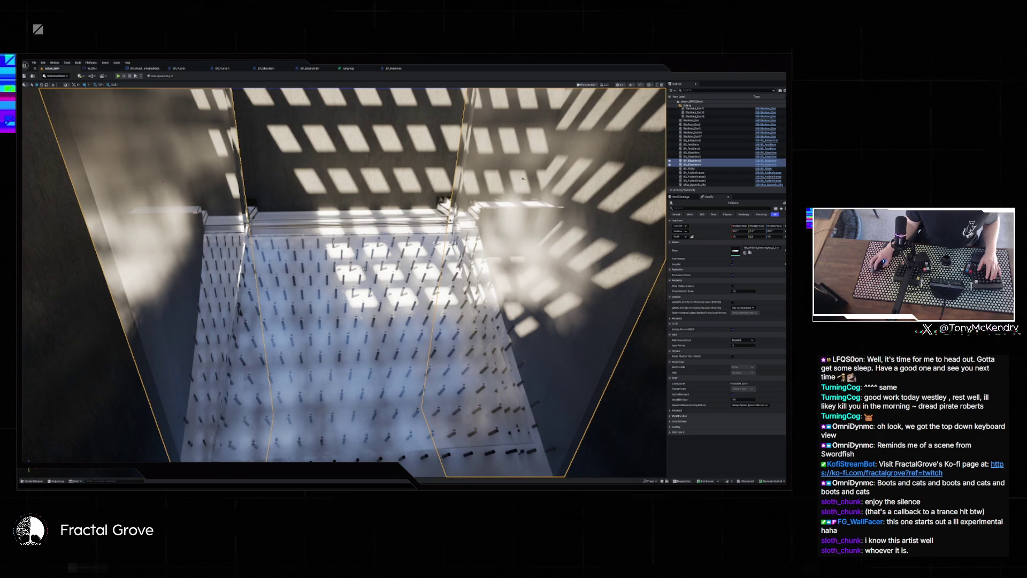
pyautogui.hotkey('alt', 'p')
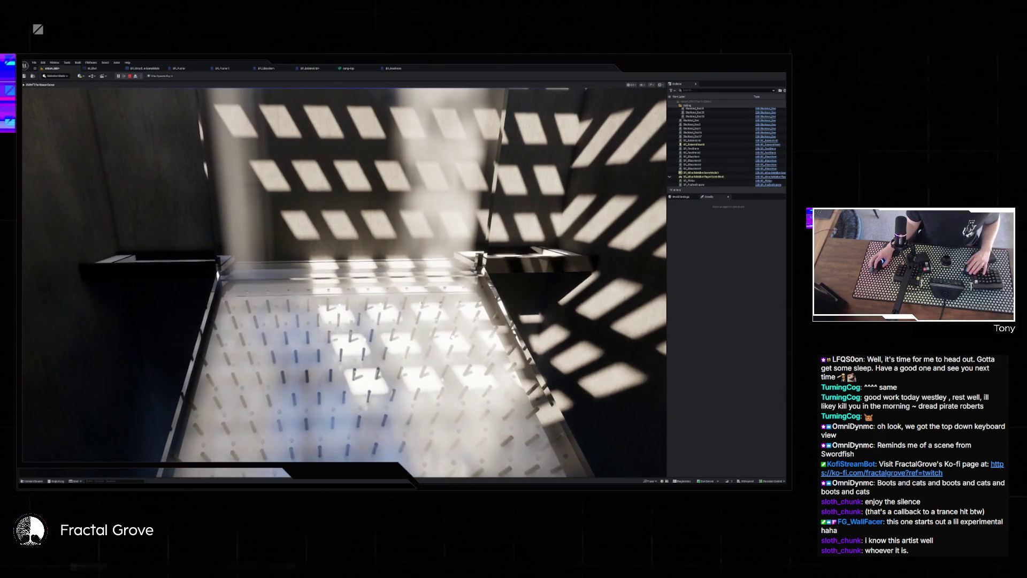
pyautogui.press('Escape')
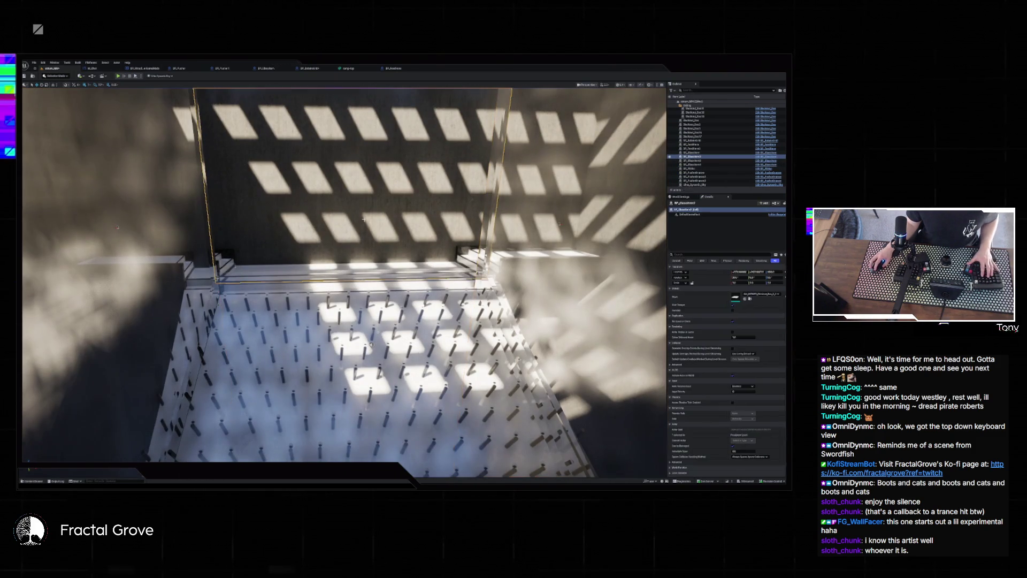
# Add the floor box to the selection, play-test again, then select the ball spawner in the Outliner.
pyautogui.keyDown('ctrl'); pyautogui.click(393, 313); pyautogui.keyUp('ctrl')
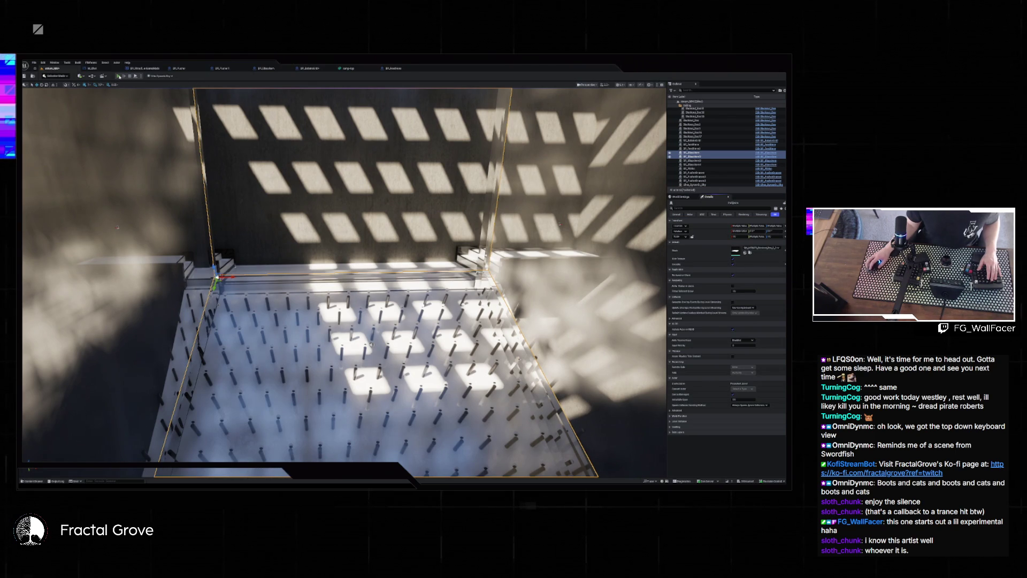
pyautogui.hotkey('alt', 'p')
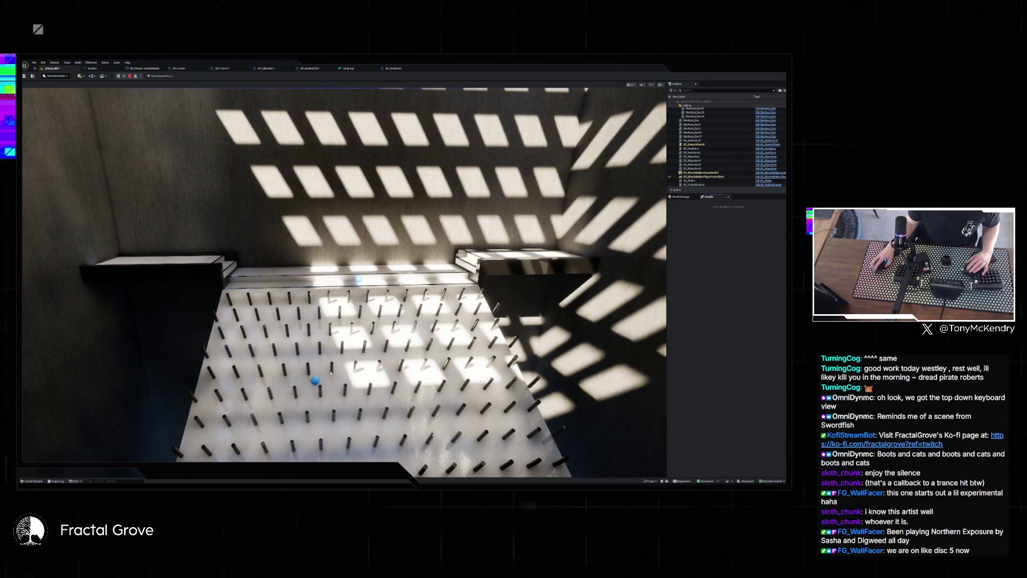
pyautogui.press('Escape')
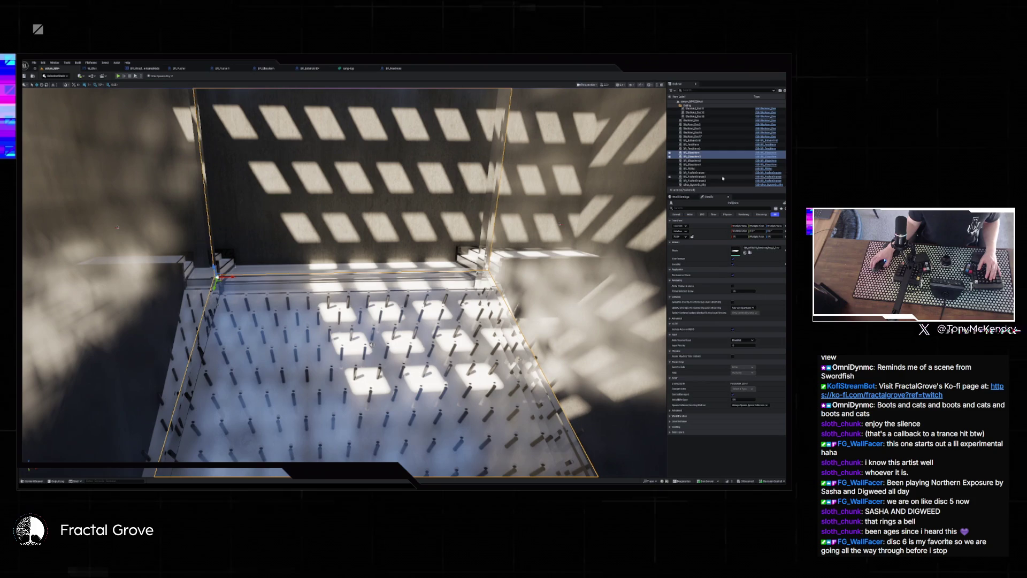
pyautogui.scroll(5, 723, 170)
pyautogui.scroll(3, 725, 174)
pyautogui.scroll(-5, 719, 147)
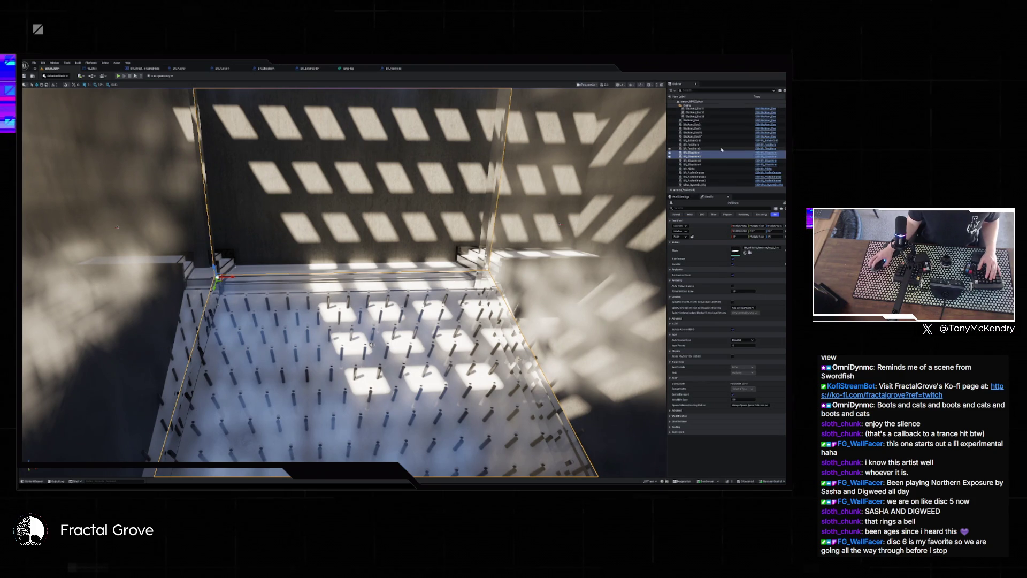
pyautogui.click(719, 140)
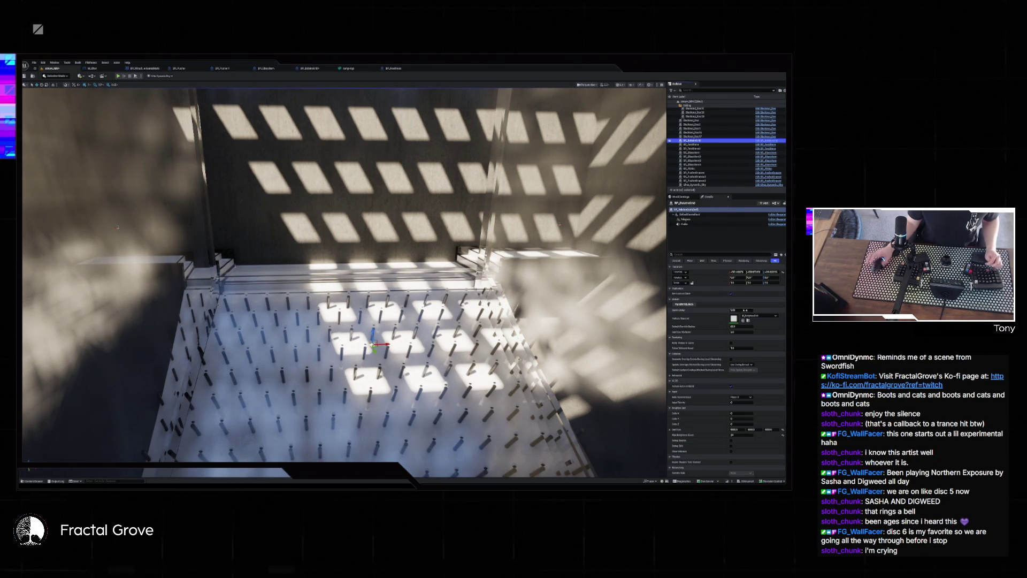
# Edit the spawner's Spawn Delay, then play the level and back the camera up to watch balls fall.
pyautogui.click(744, 309)
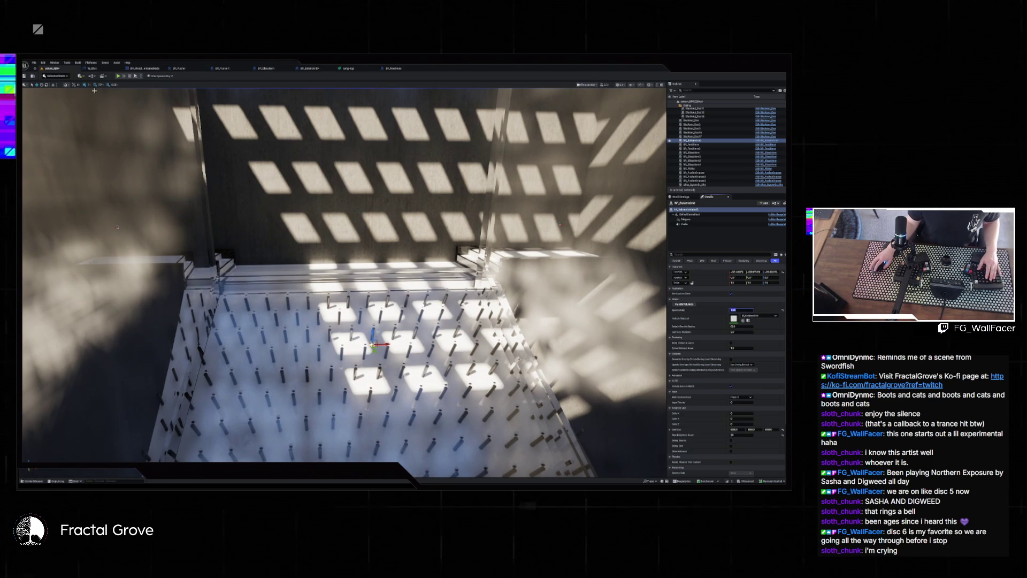
pyautogui.hotkey('alt', 'p')
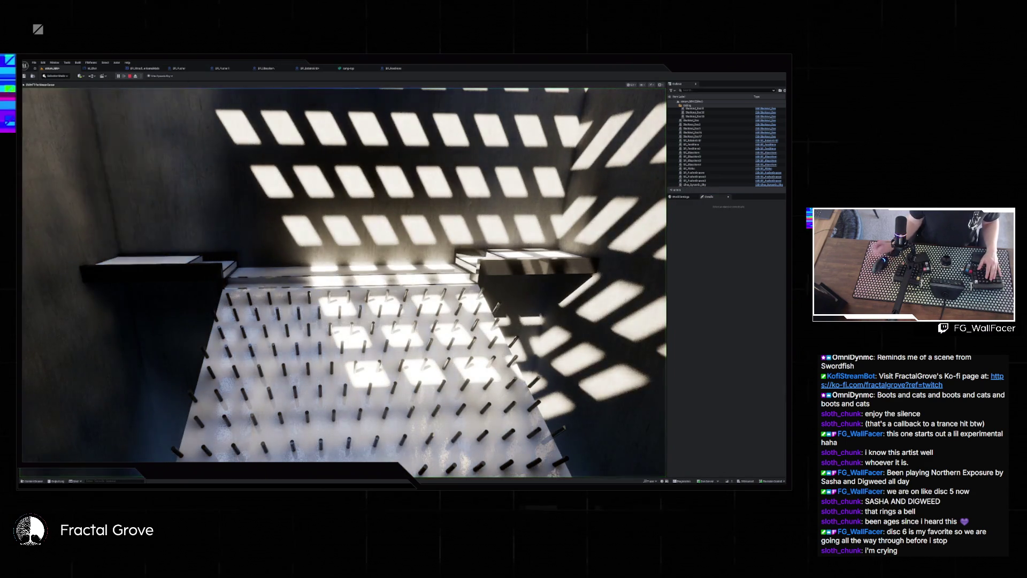
pyautogui.press('super')
pyautogui.press('super')
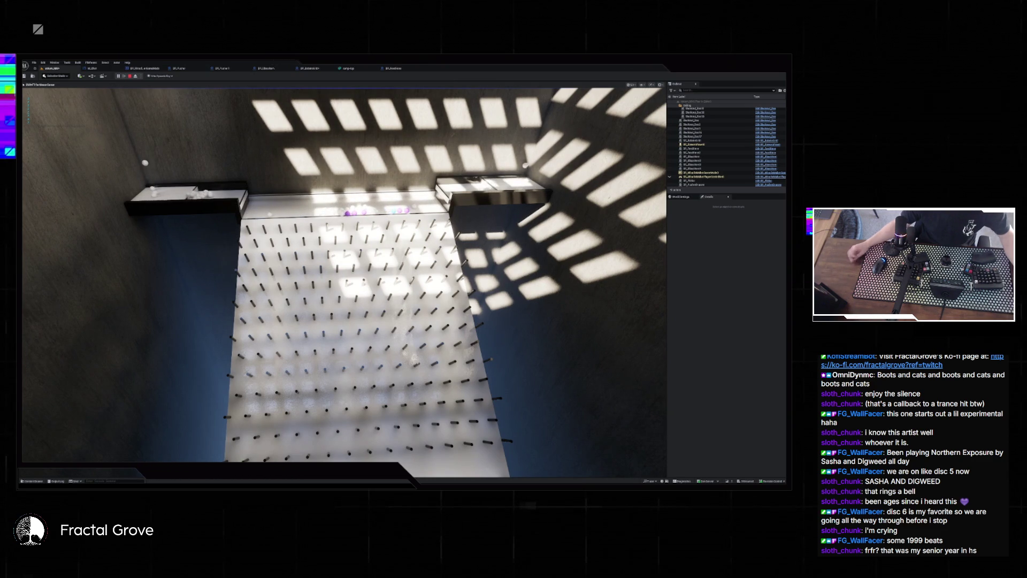
pyautogui.press('s')
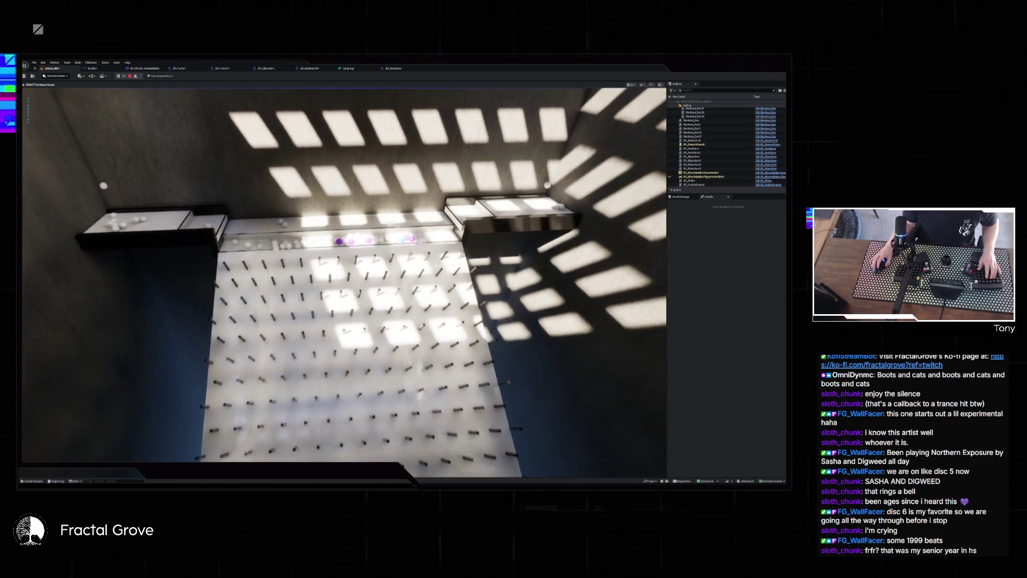
pyautogui.press('s')
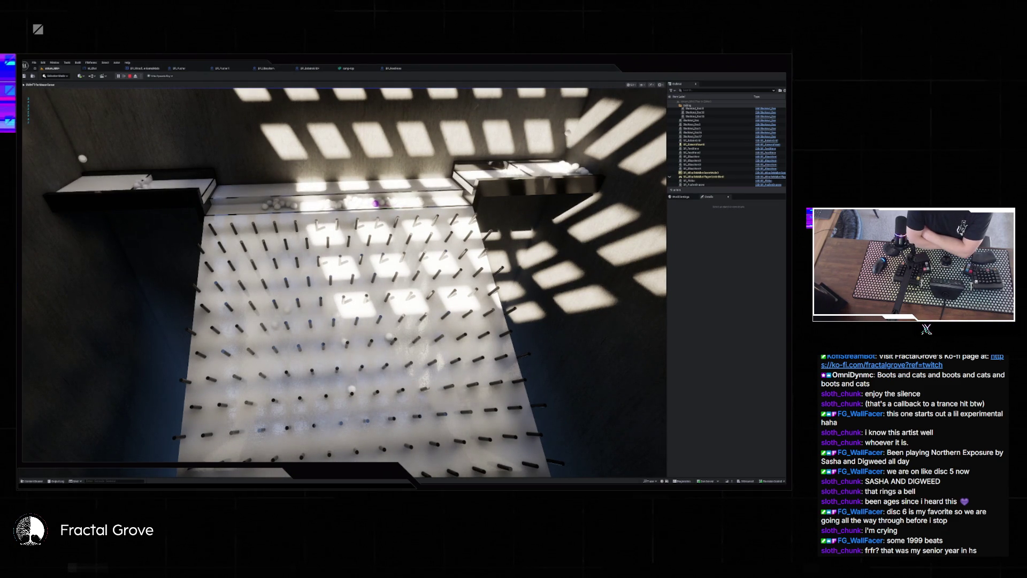
pyautogui.press('Escape')
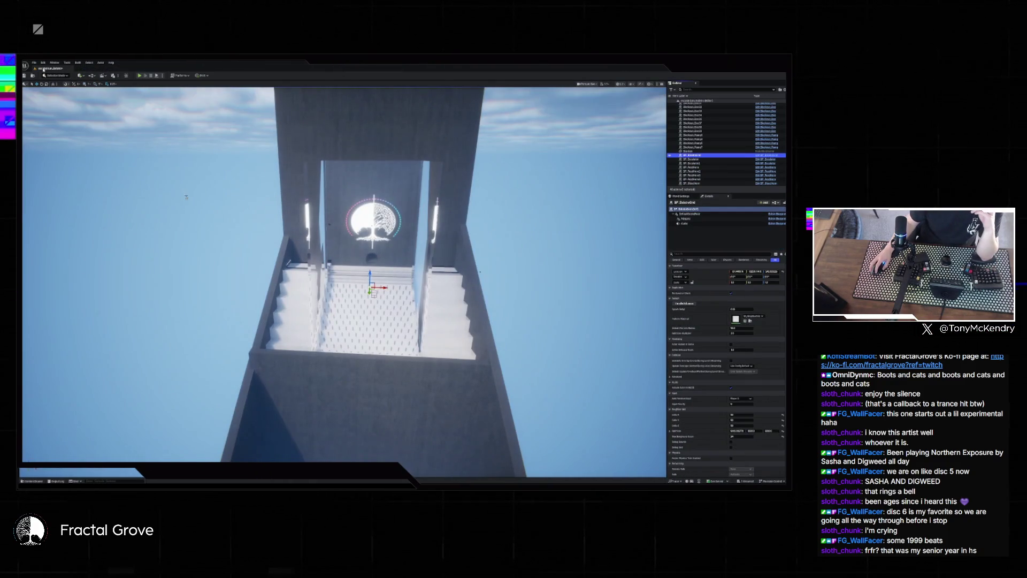
# Reopen the tower room level from File > Recent Levels without saving changes.
pyautogui.click(33, 63)
pyautogui.moveTo(59, 93)
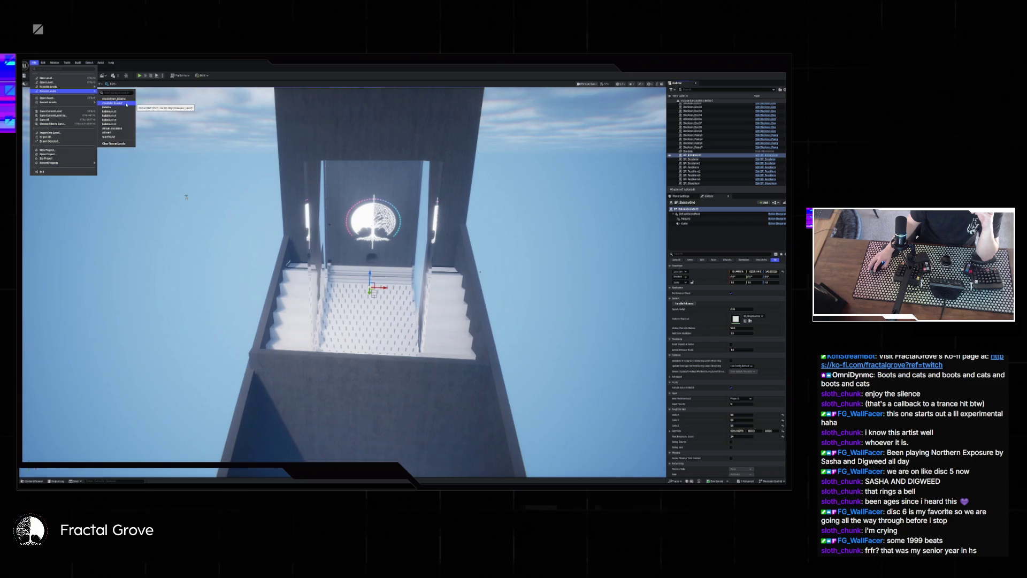
pyautogui.click(126, 132)
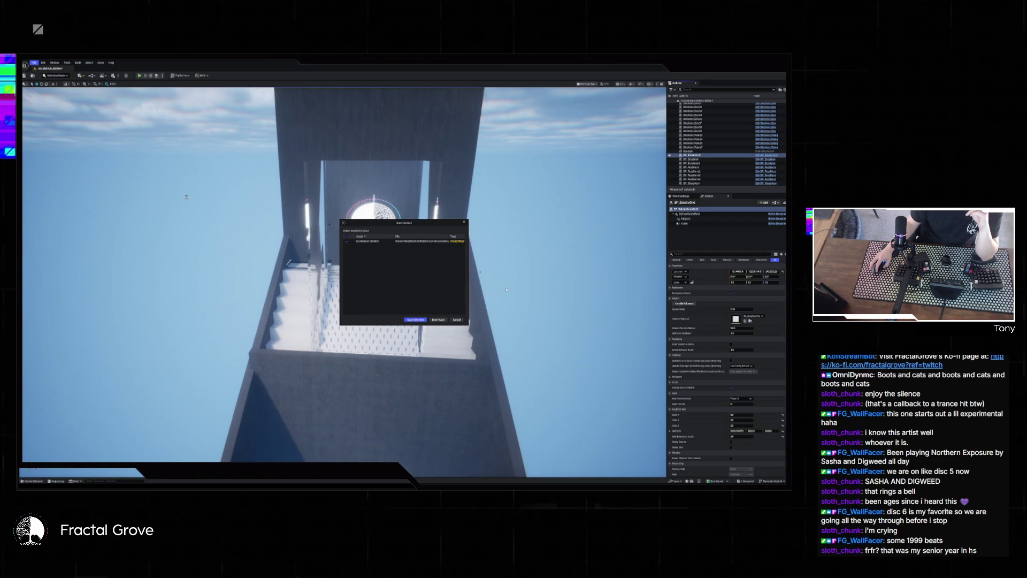
pyautogui.click(438, 319)
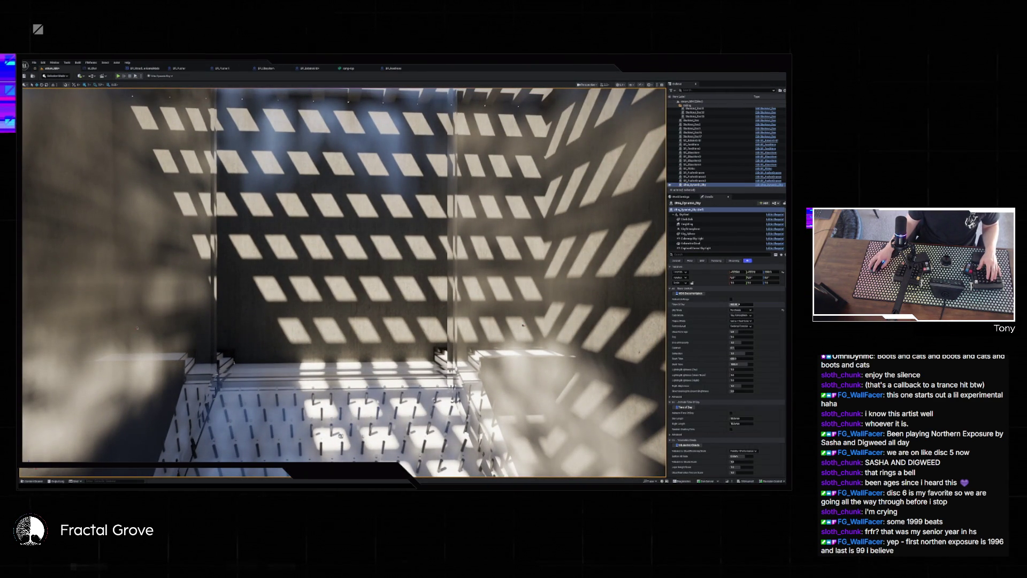
# Drag the Time of Day value to sweep the lattice shadows, then run a quick playtest.
pyautogui.moveTo(739, 304); pyautogui.dragTo(771, 303)
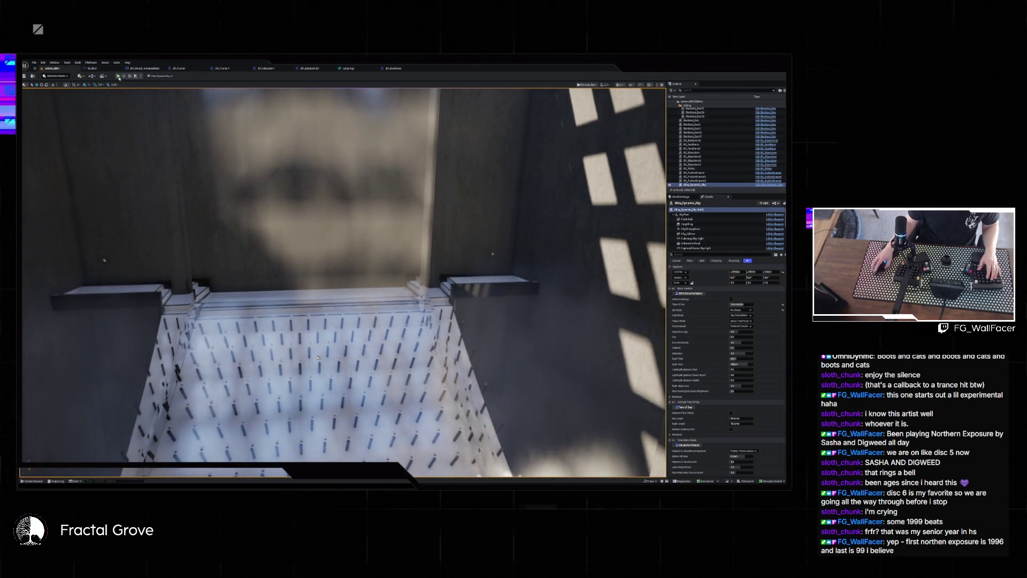
pyautogui.click(118, 76)
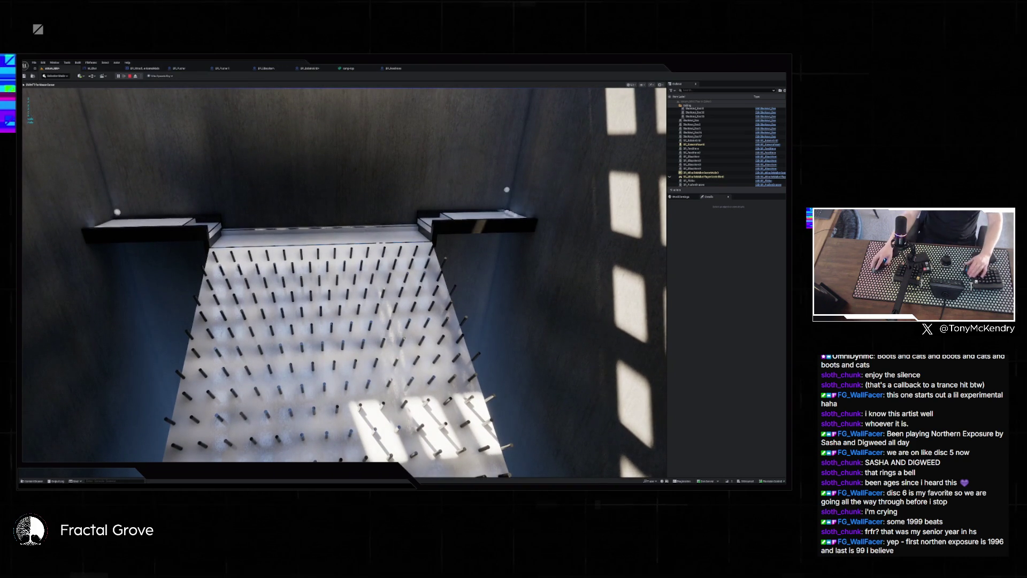
pyautogui.press('Escape')
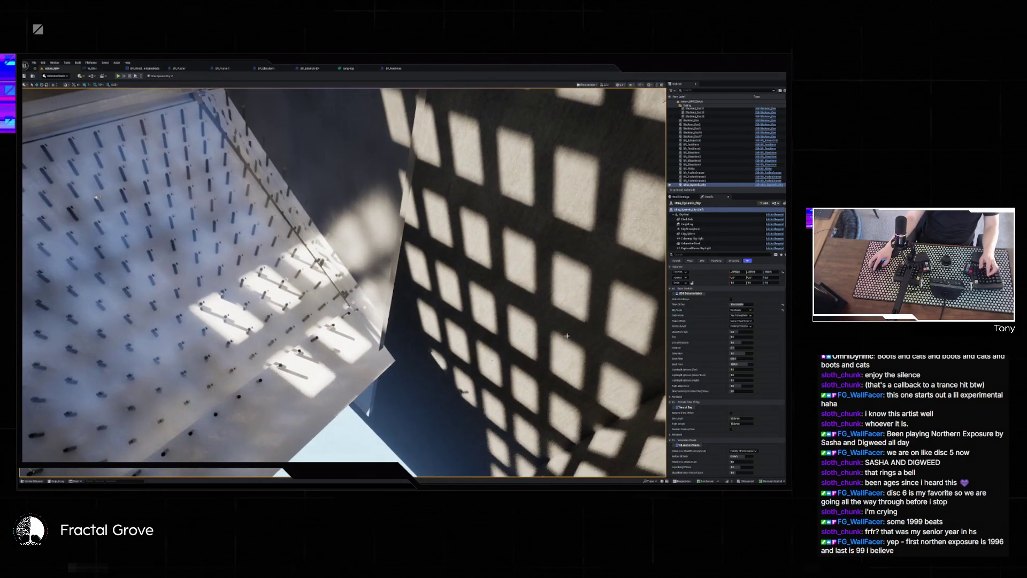
# Scrub and enter new Time of Day values (typing 1), then playtest the ball drop.
pyautogui.click(741, 304)
pyautogui.moveTo(741, 304); pyautogui.dragTo(747, 305)
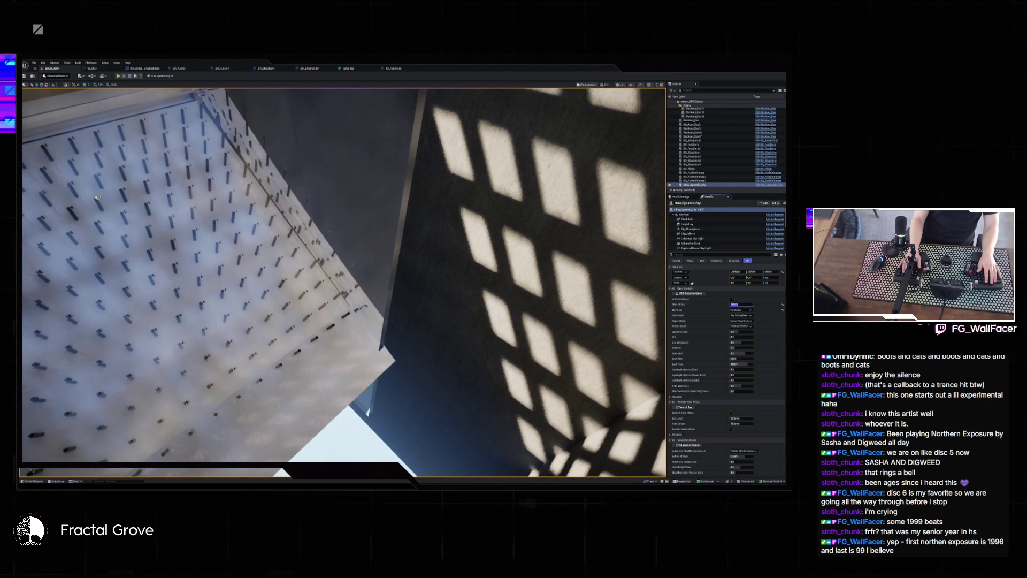
pyautogui.press('Return')
pyautogui.write('1')
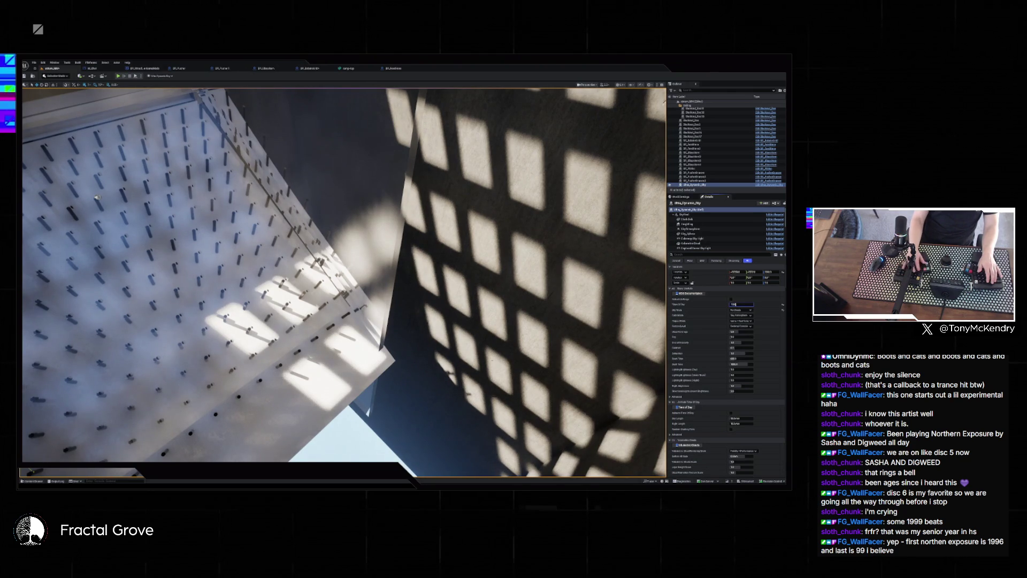
pyautogui.press('Return')
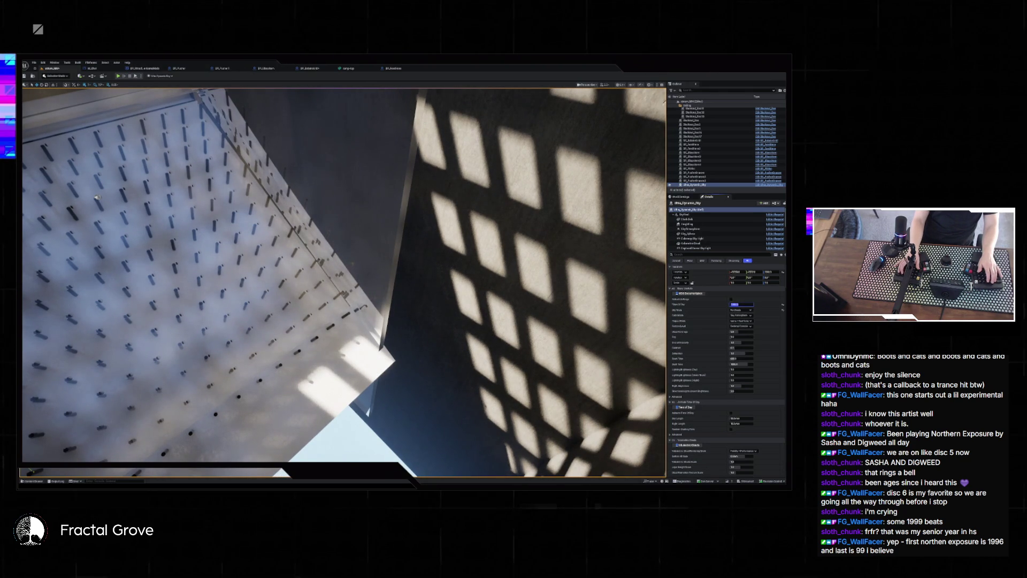
pyautogui.press('Return')
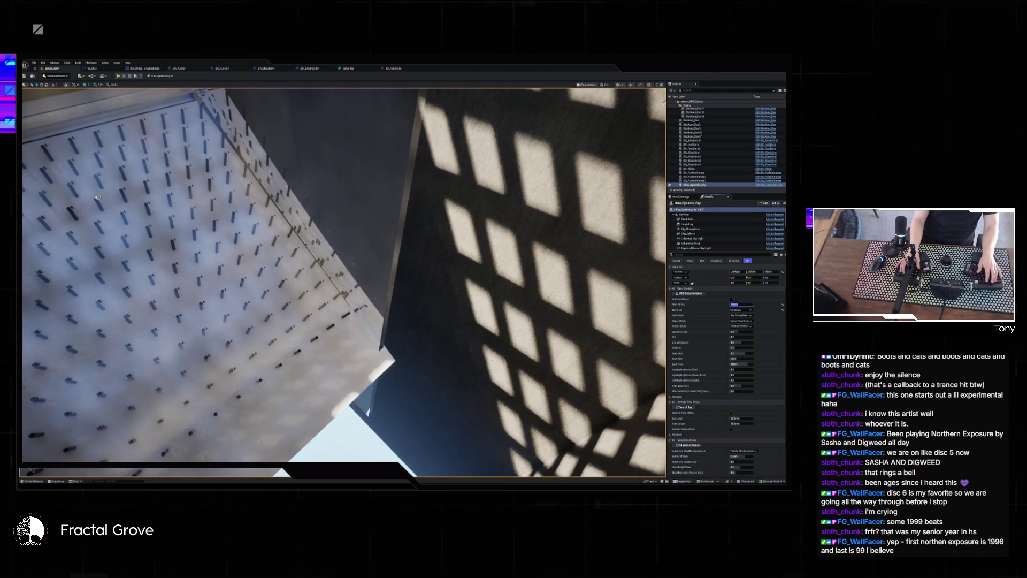
pyautogui.press('Return')
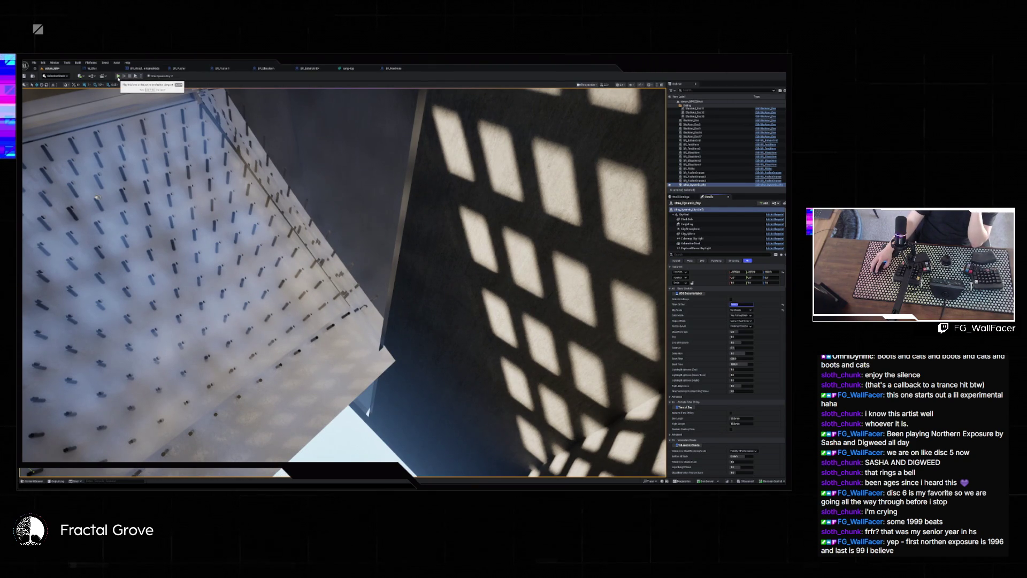
pyautogui.click(118, 76)
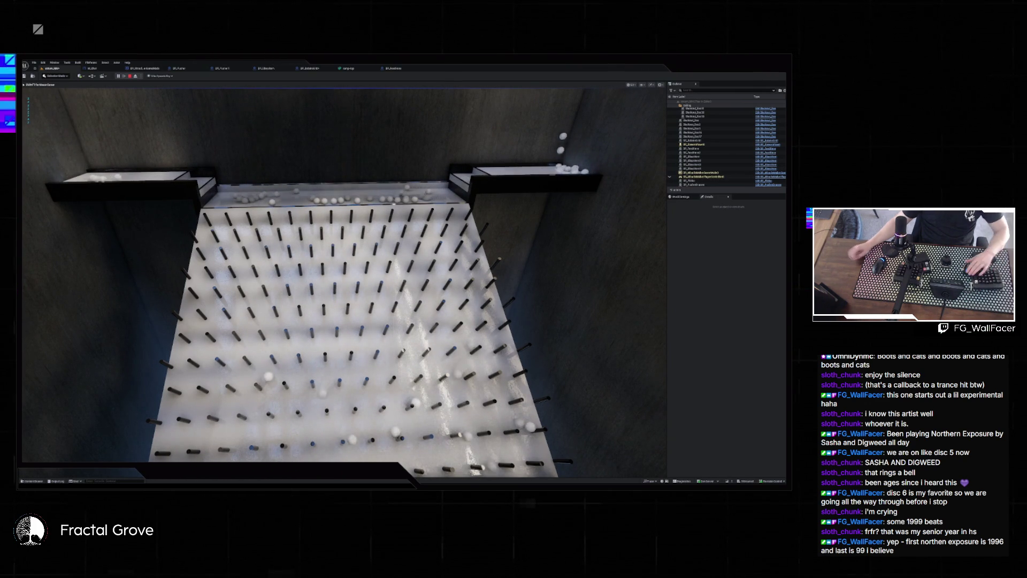
pyautogui.press('Escape')
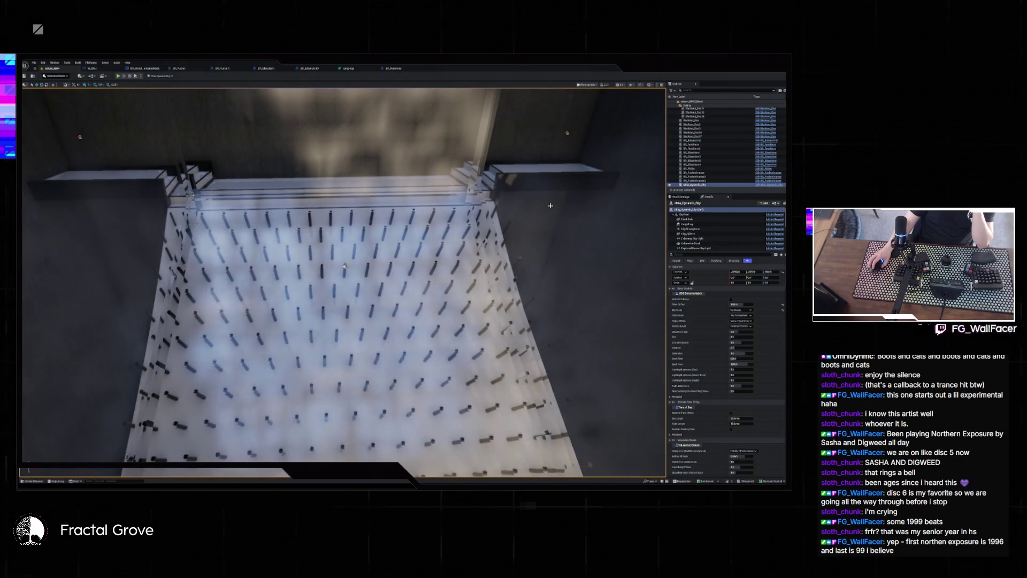
# Create a Dev folder under the world root in the Outliner and move BP_Subsonic into it.
pyautogui.click(507, 204)
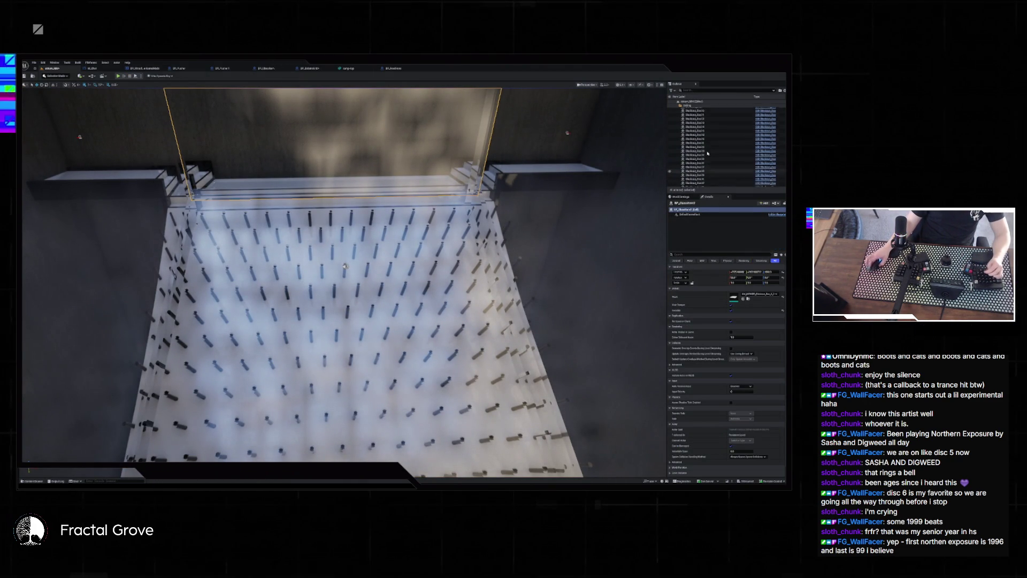
pyautogui.click(677, 105)
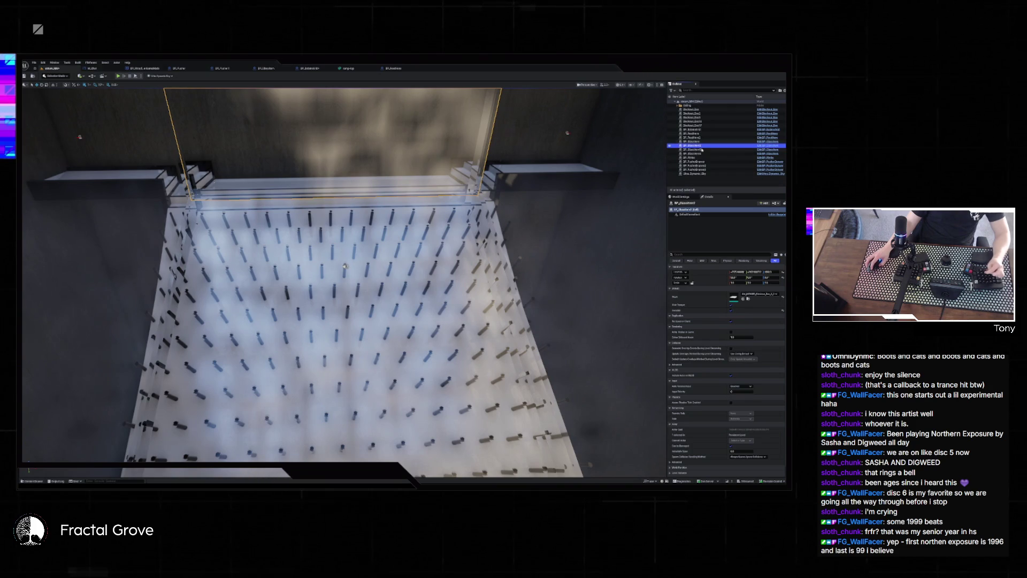
pyautogui.click(699, 130)
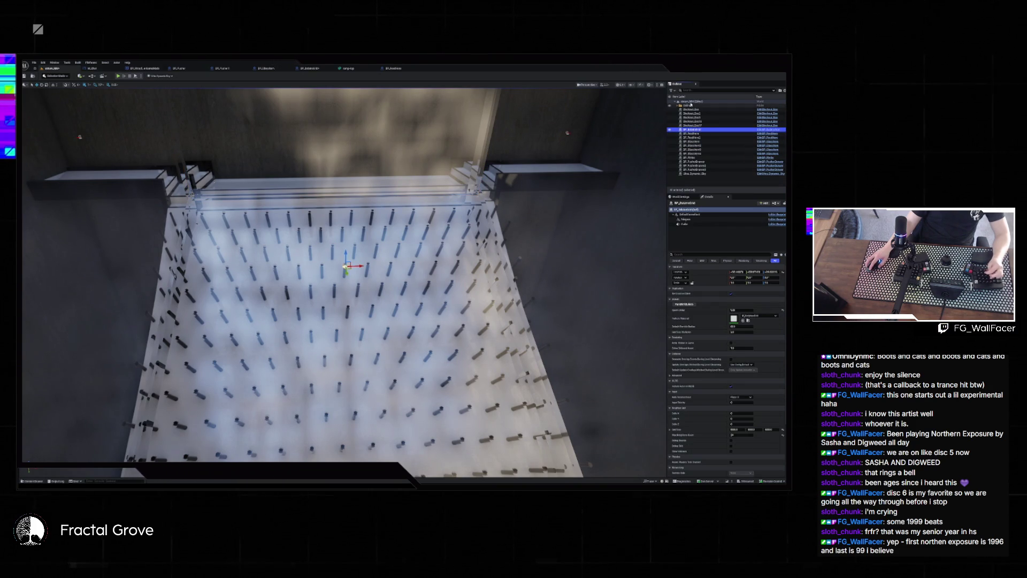
pyautogui.click(690, 101)
pyautogui.rightClick(695, 117)
pyautogui.click(710, 136)
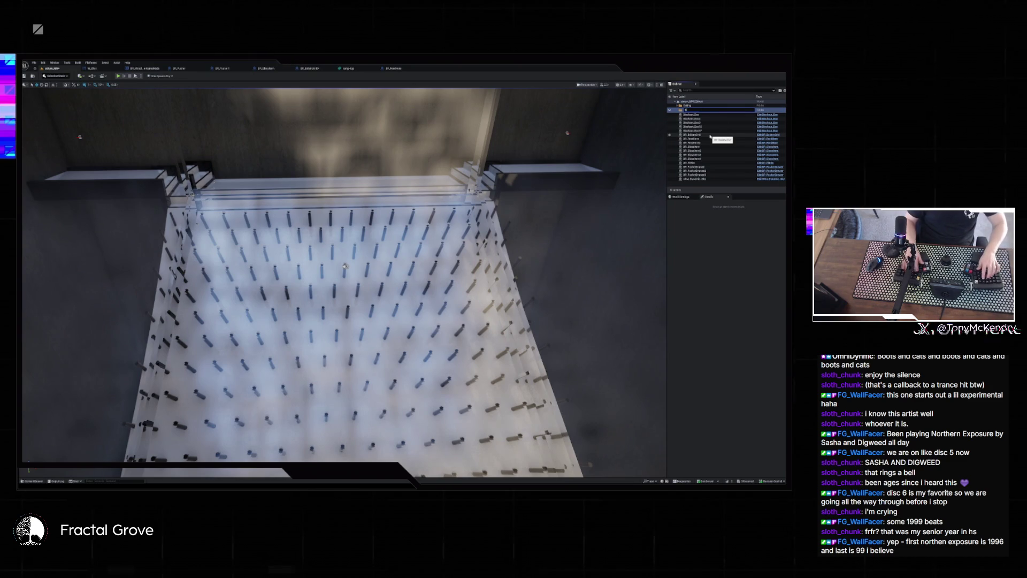
pyautogui.write('Dev')
pyautogui.press('Return')
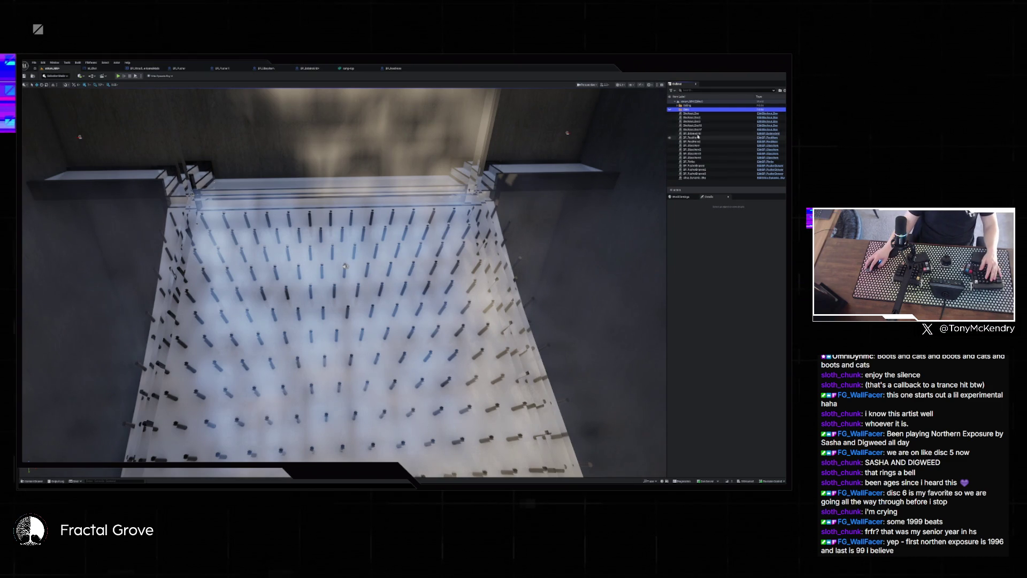
pyautogui.click(695, 133)
pyautogui.moveTo(695, 134); pyautogui.dragTo(691, 110)
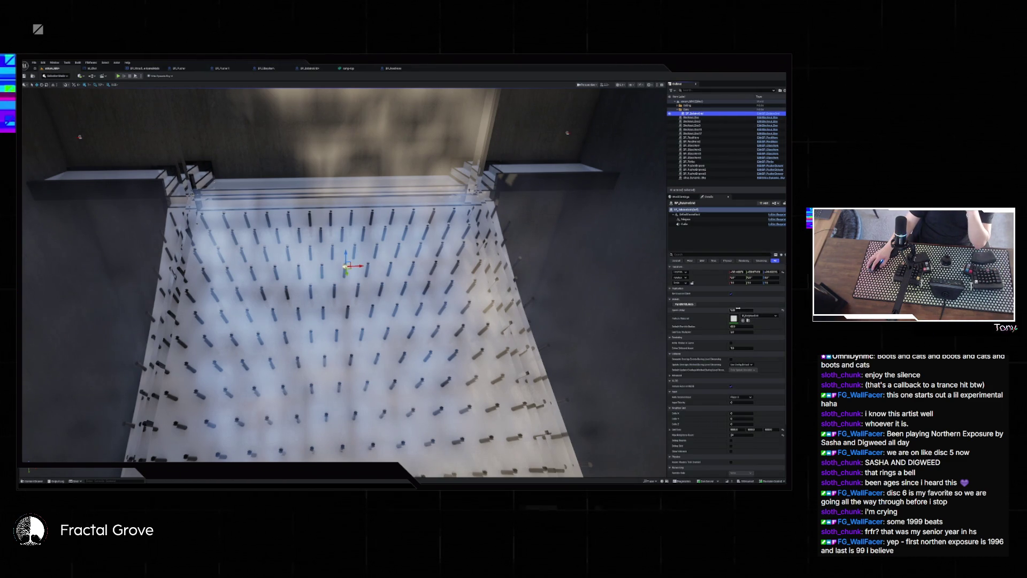
# Edit BP_Subsonic's Spawn Delay and another numeric spawner setting, then play the level.
pyautogui.click(743, 312)
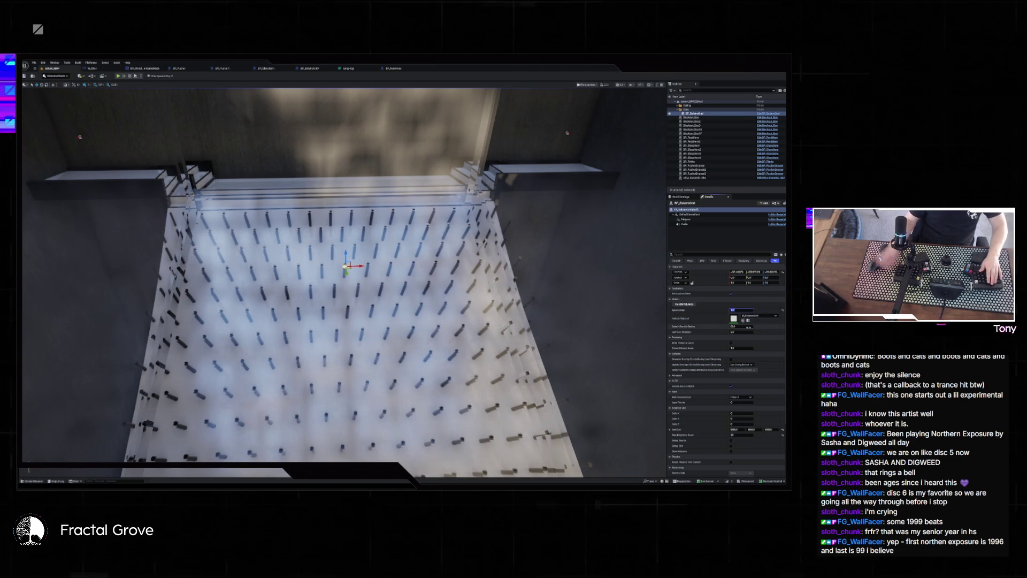
pyautogui.click(741, 327)
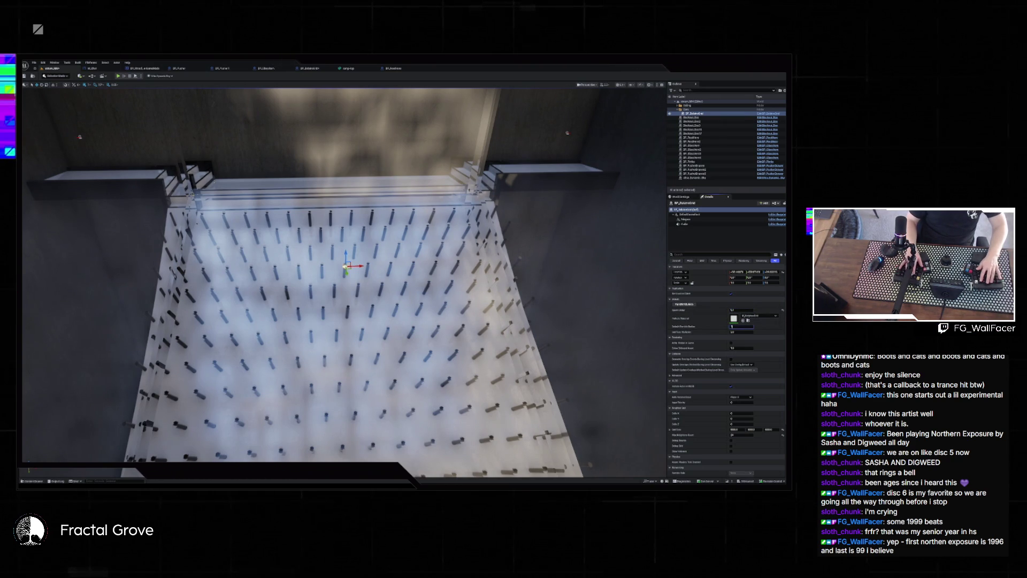
pyautogui.doubleClick(741, 326)
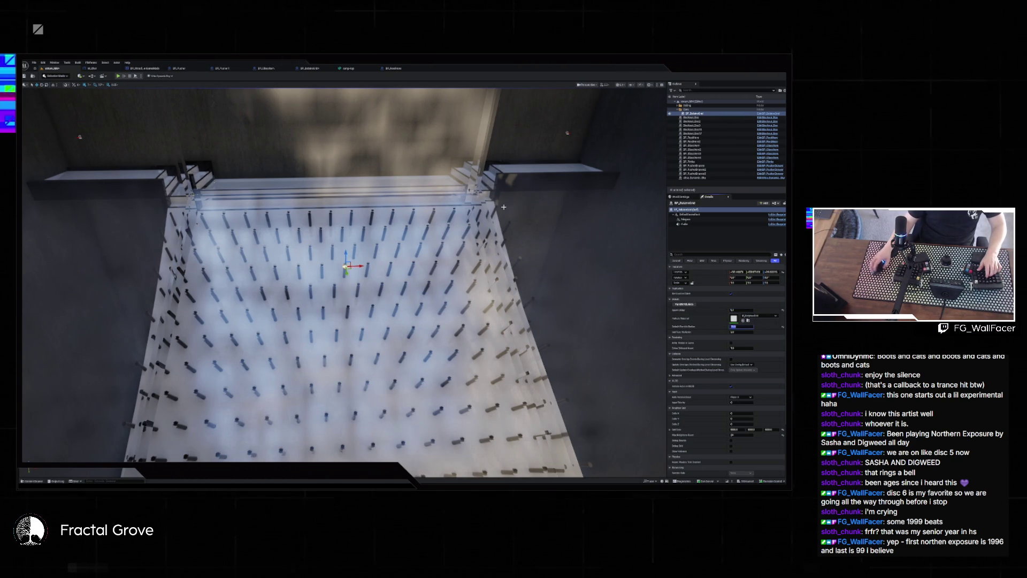
pyautogui.hotkey('alt', 'p')
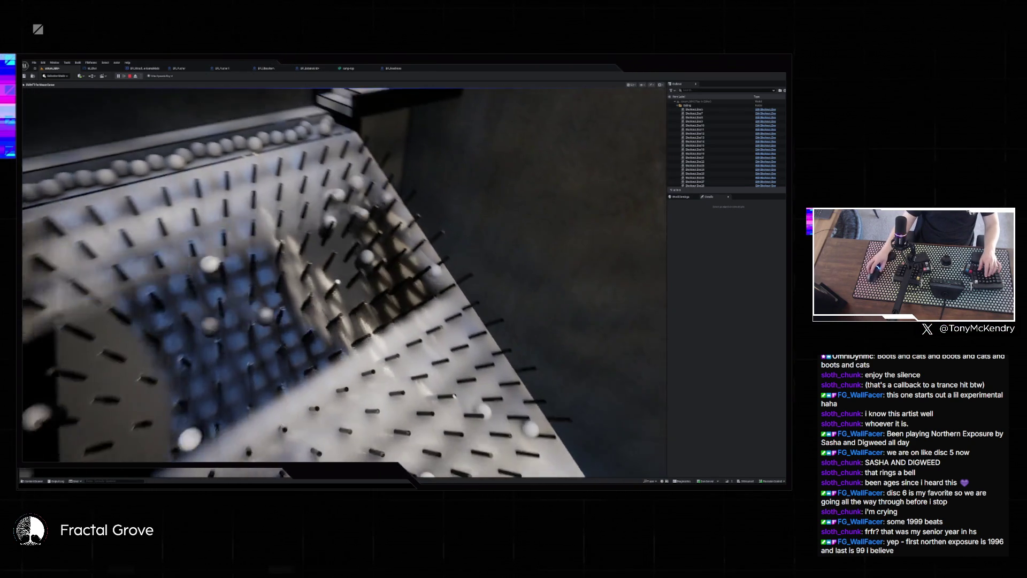
# Stop the playtest with Esc after the white balls cascade down through the pegs.
pyautogui.press('Escape')
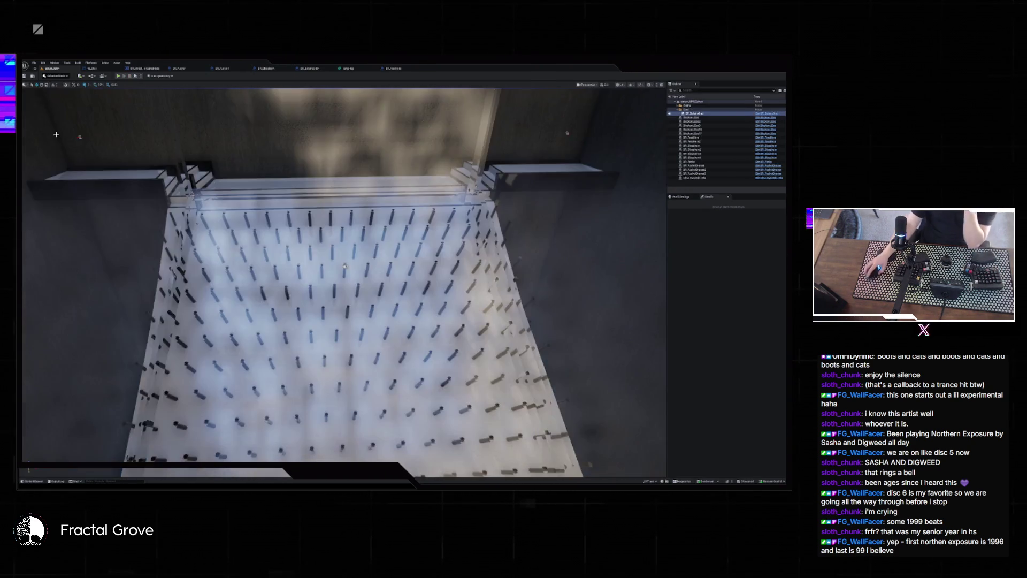
# Frame the spawner actor, select its Niagara component, and open the Content Drawer of Niagara assets.
pyautogui.press('f')
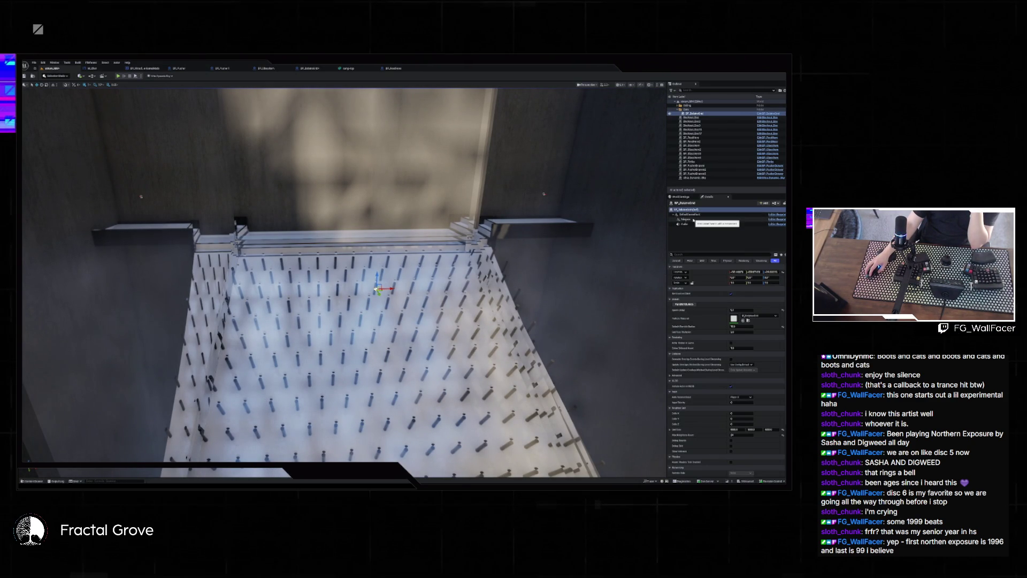
pyautogui.click(686, 219)
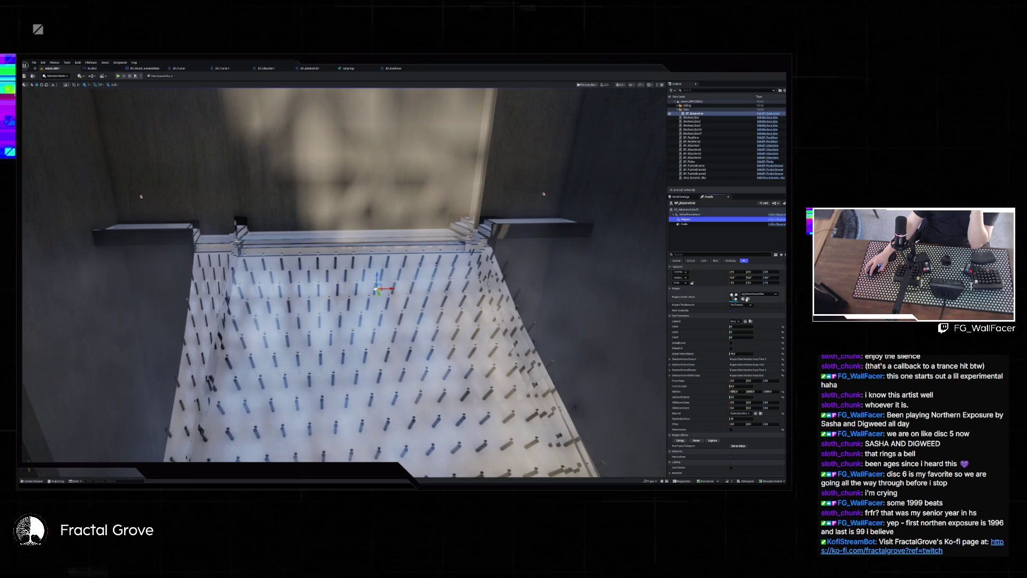
pyautogui.click(33, 481)
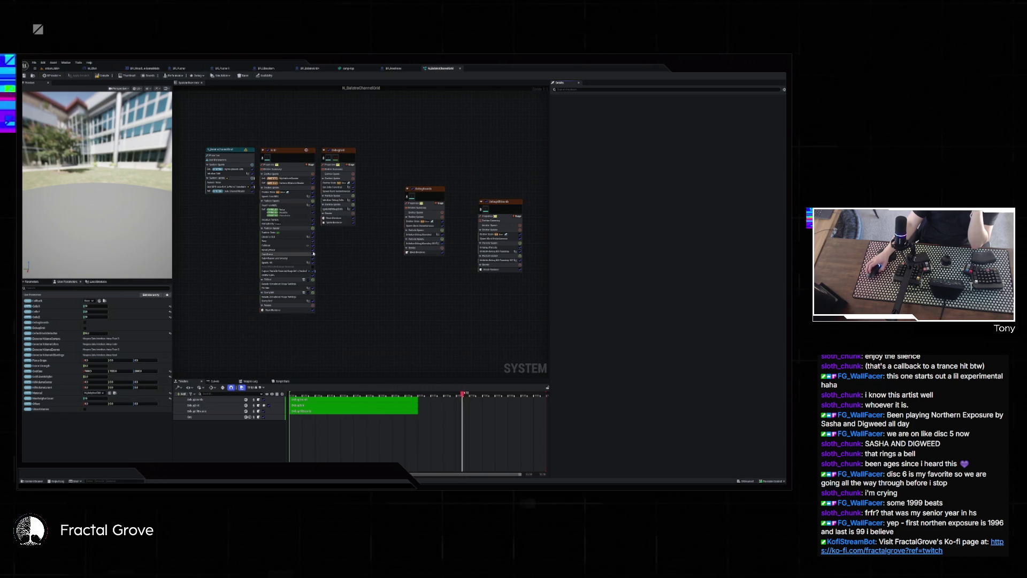
# Select the N_BalatreChannelGrid system node to show its properties in the Details panel.
pyautogui.moveTo(241, 211); pyautogui.dragTo(285, 224)
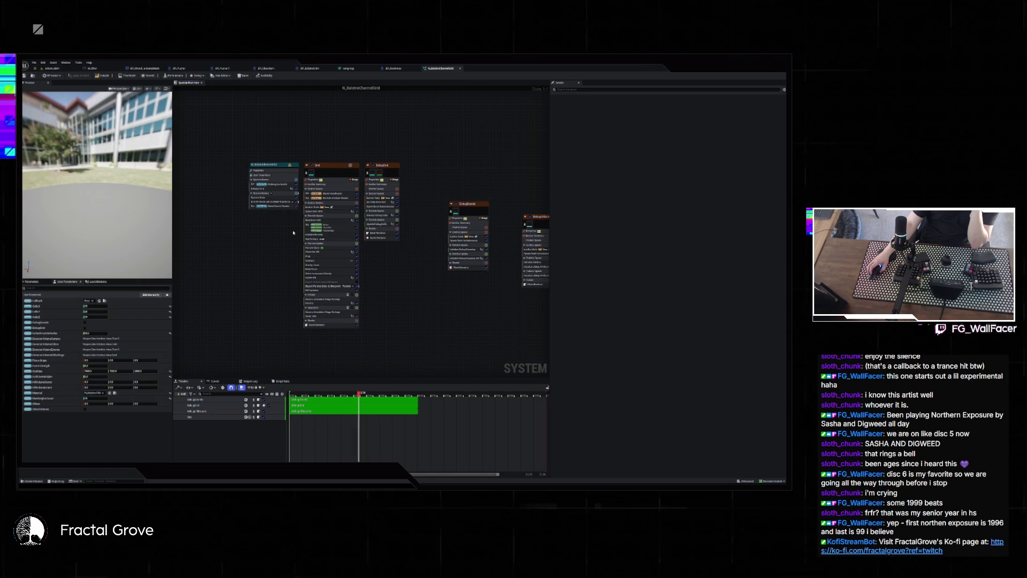
pyautogui.click(275, 168)
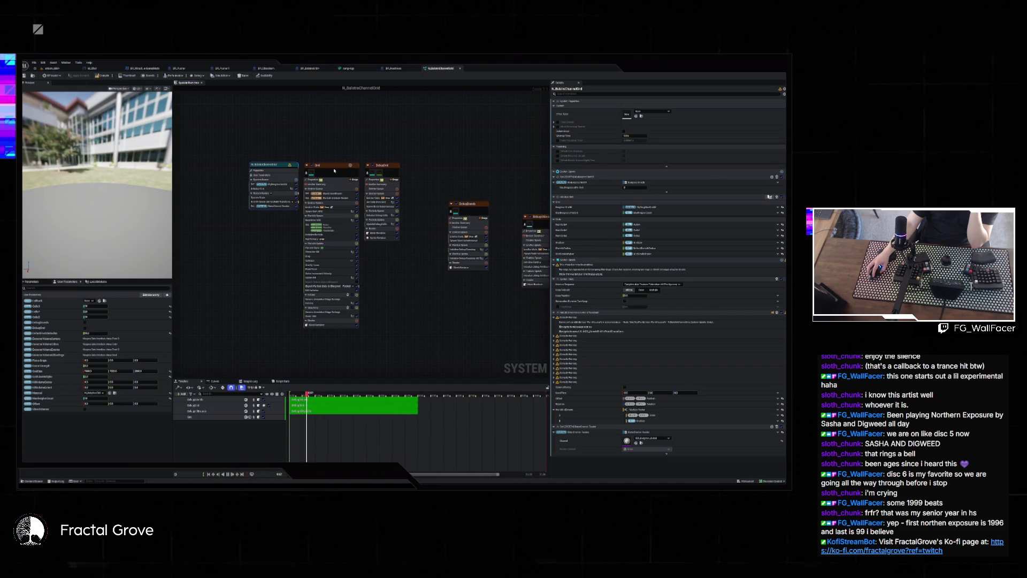
# Select the Grid emitter node and scroll through its settings in the Details panel.
pyautogui.click(334, 171)
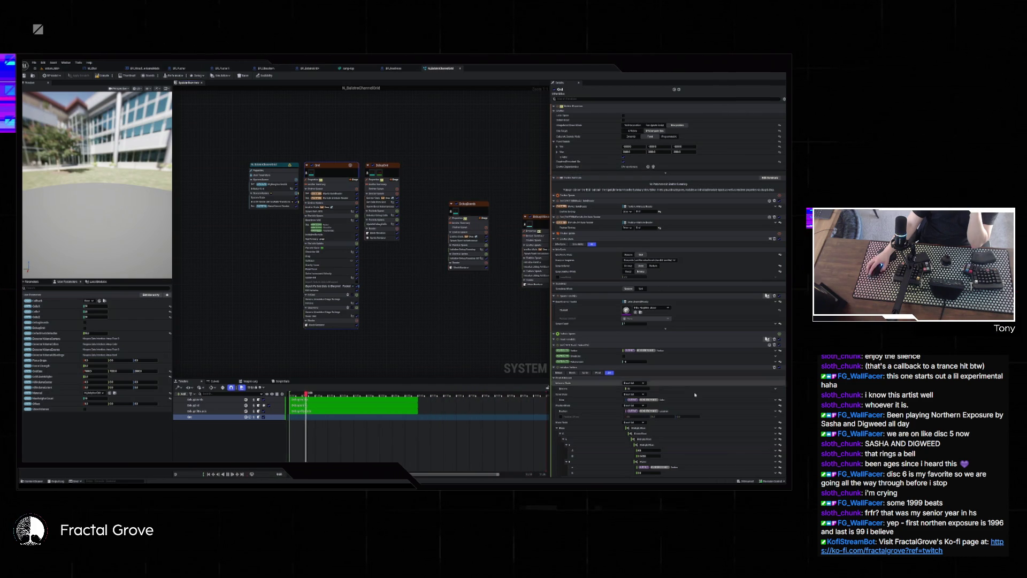
pyautogui.scroll(-10, 669, 320)
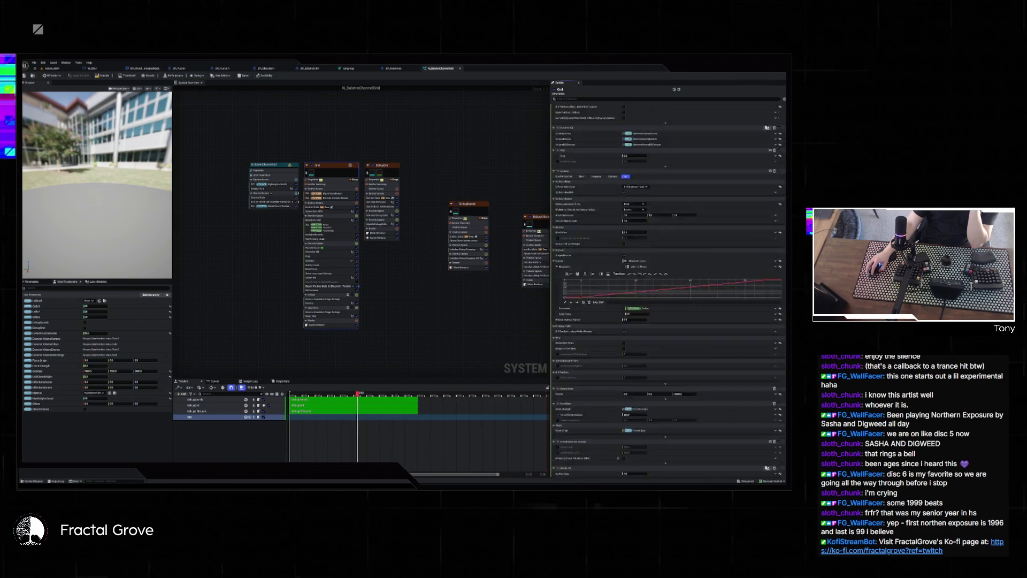
pyautogui.scroll(-3, 755, 463)
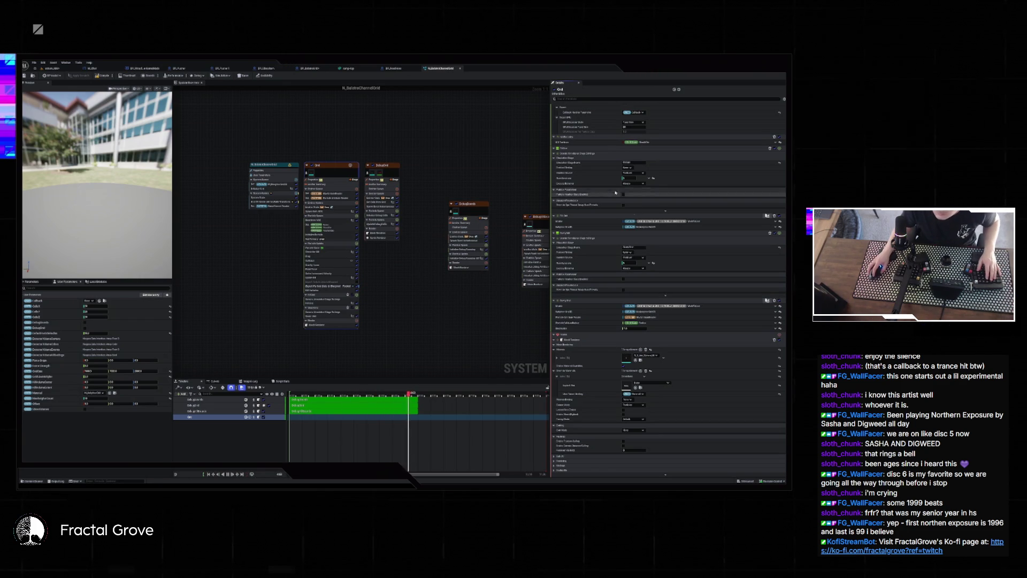
pyautogui.click(598, 99)
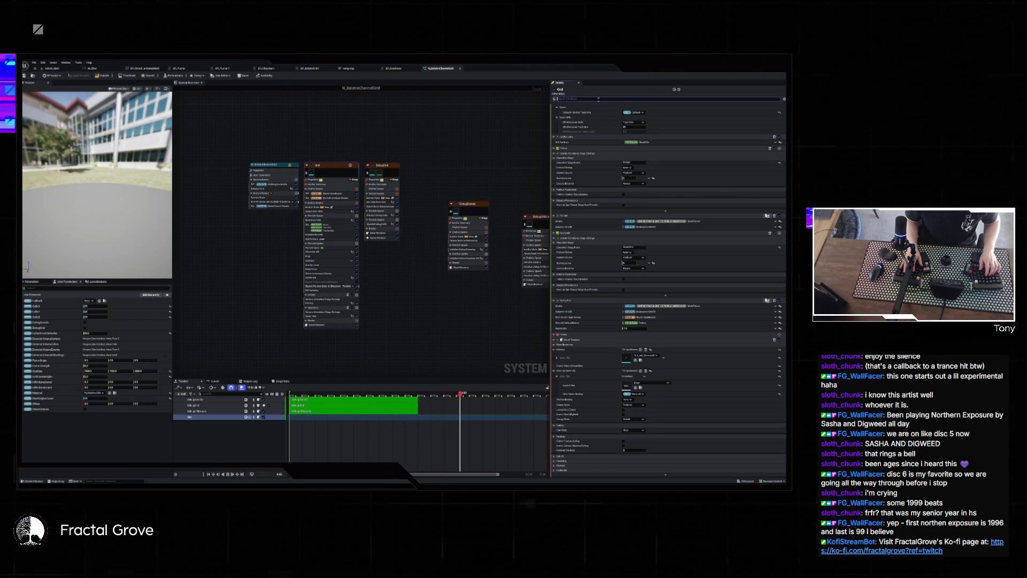
# Filter the Grid emitter's Details by 'disable', browse the matching properties, then return to the level.
pyautogui.write('disable')
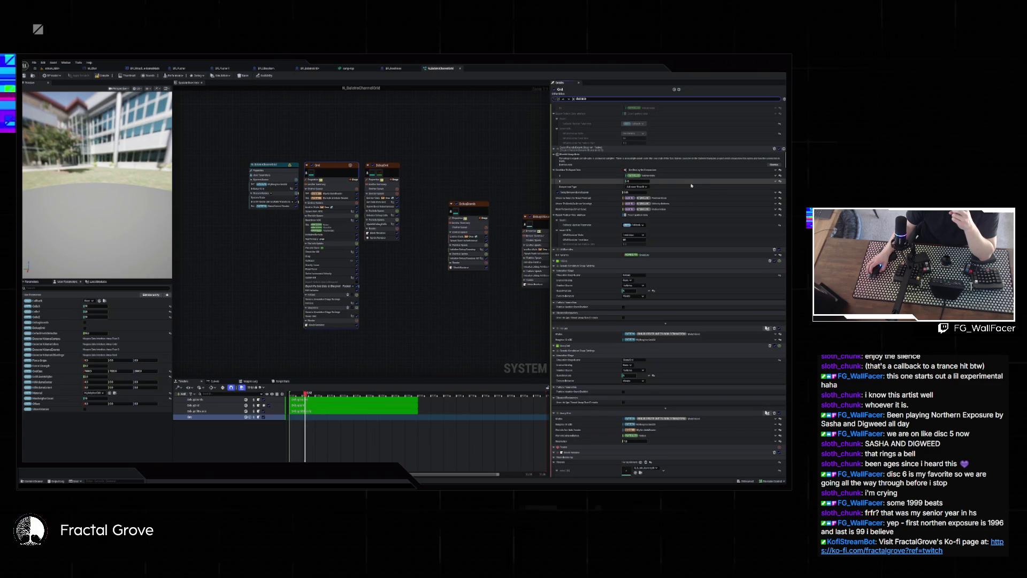
pyautogui.scroll(5, 694, 183)
pyautogui.scroll(5, 693, 182)
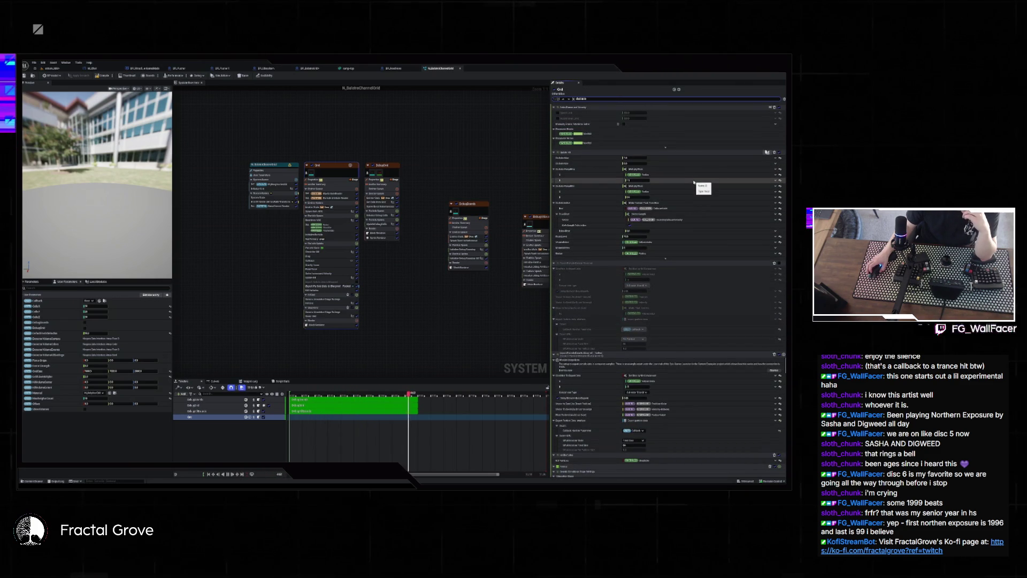
pyautogui.scroll(2, 693, 183)
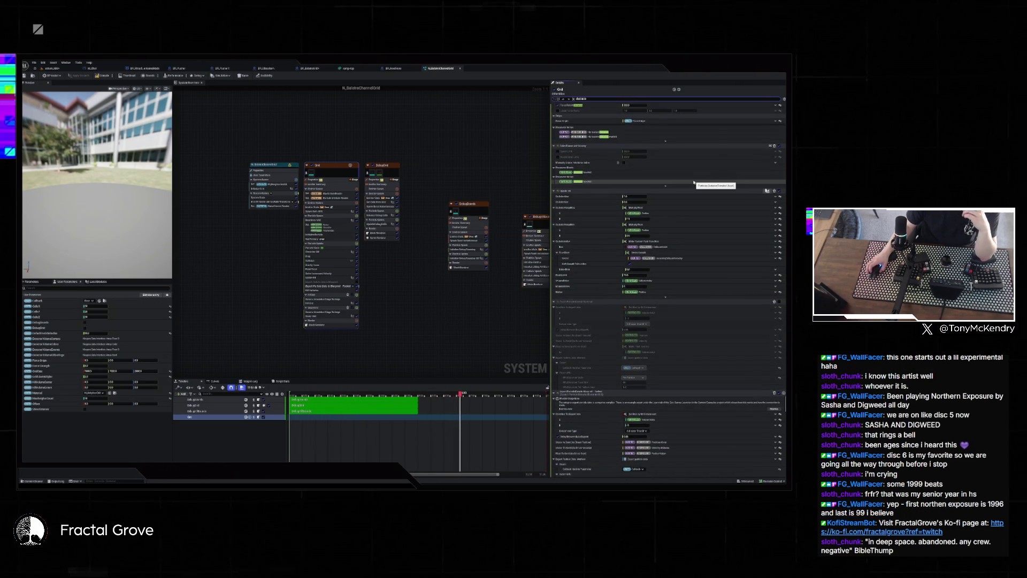
pyautogui.scroll(8, 694, 183)
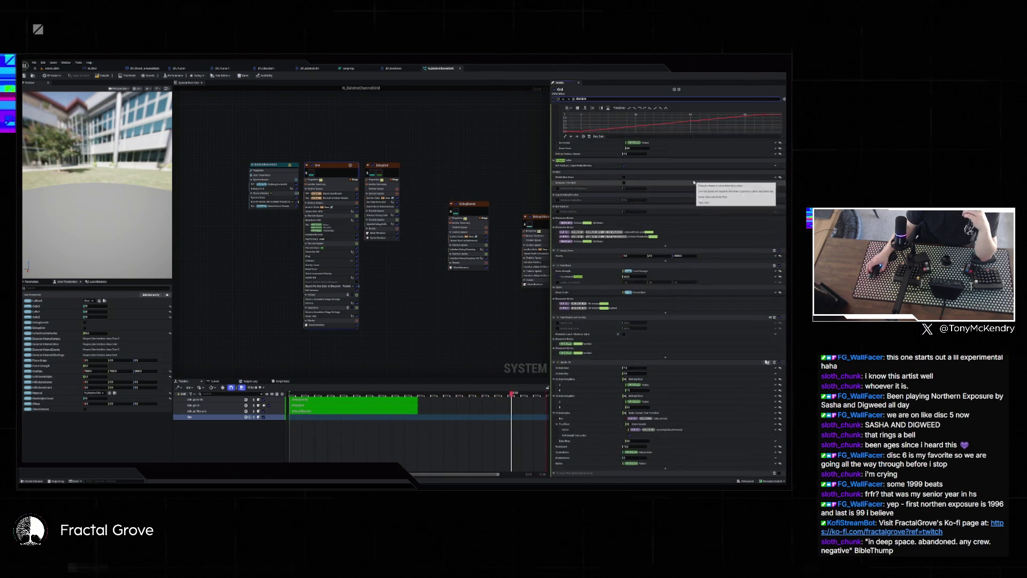
pyautogui.scroll(3, 693, 183)
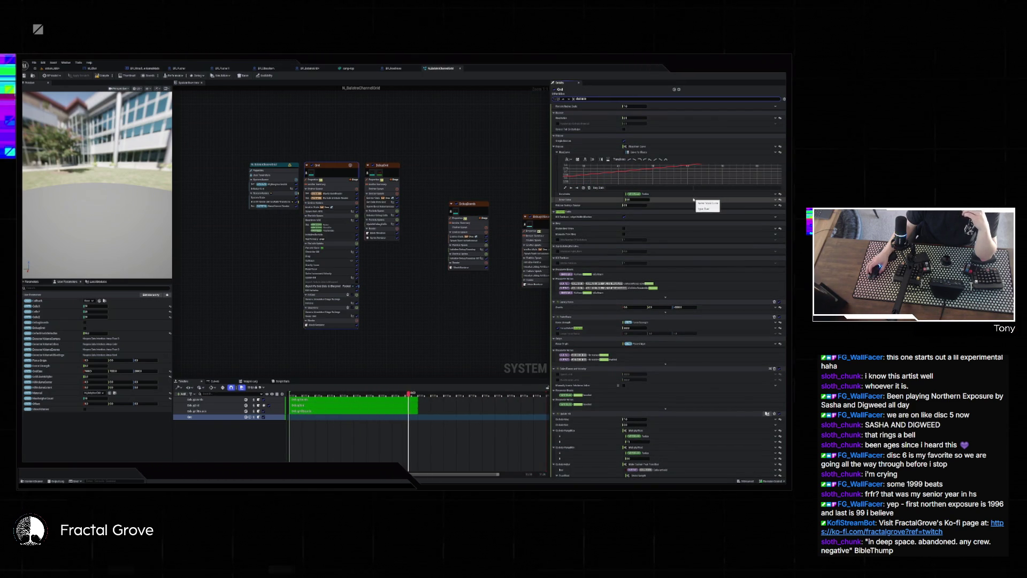
pyautogui.scroll(6, 694, 200)
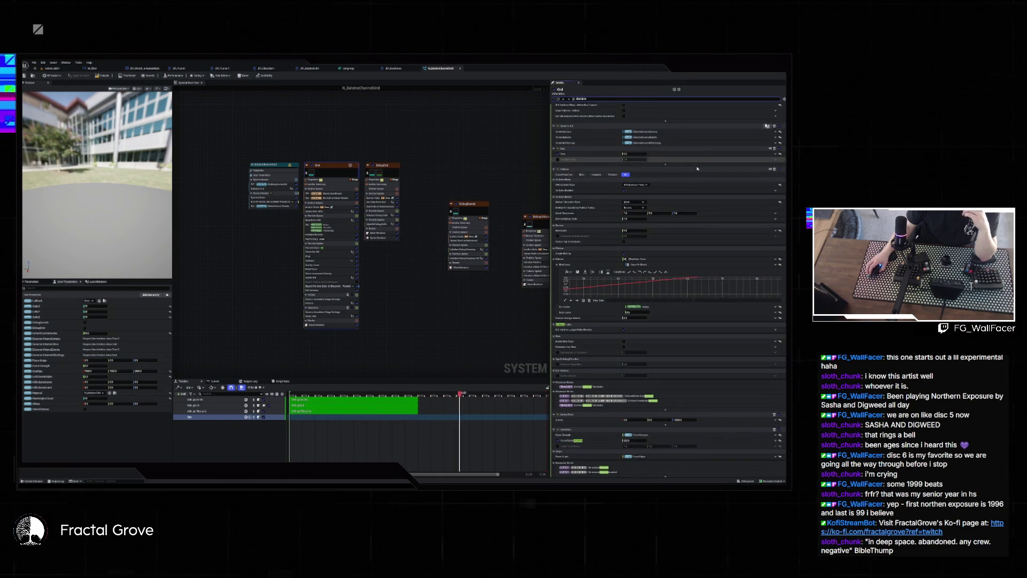
pyautogui.scroll(3, 693, 171)
pyautogui.scroll(15, 690, 183)
pyautogui.scroll(8, 708, 185)
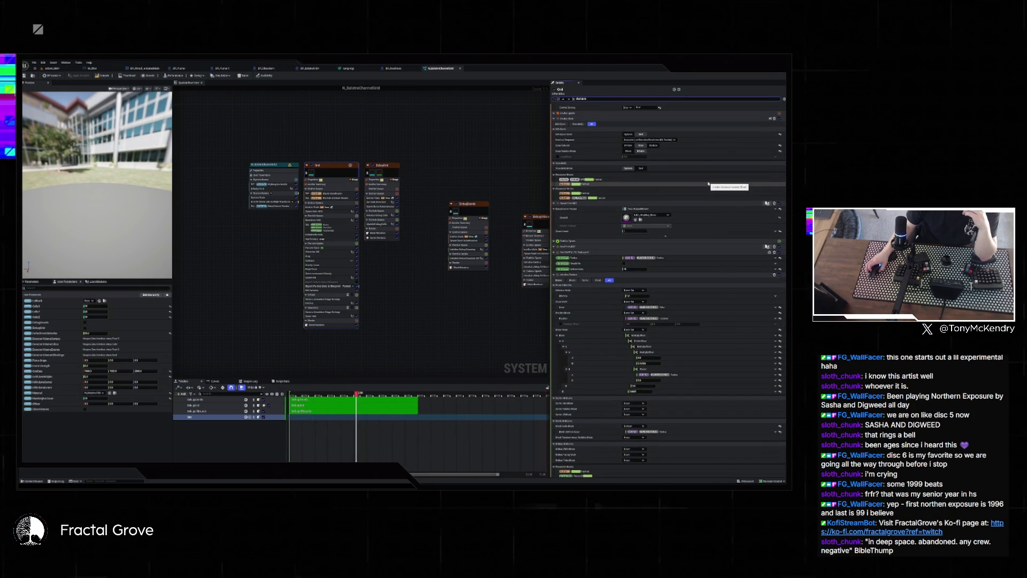
pyautogui.scroll(4, 711, 185)
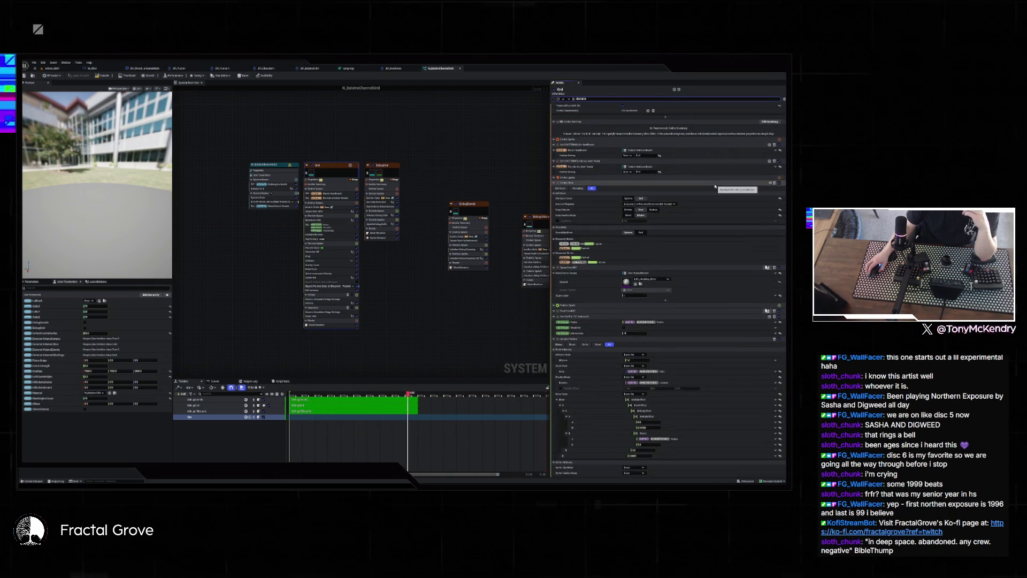
pyautogui.scroll(4, 715, 186)
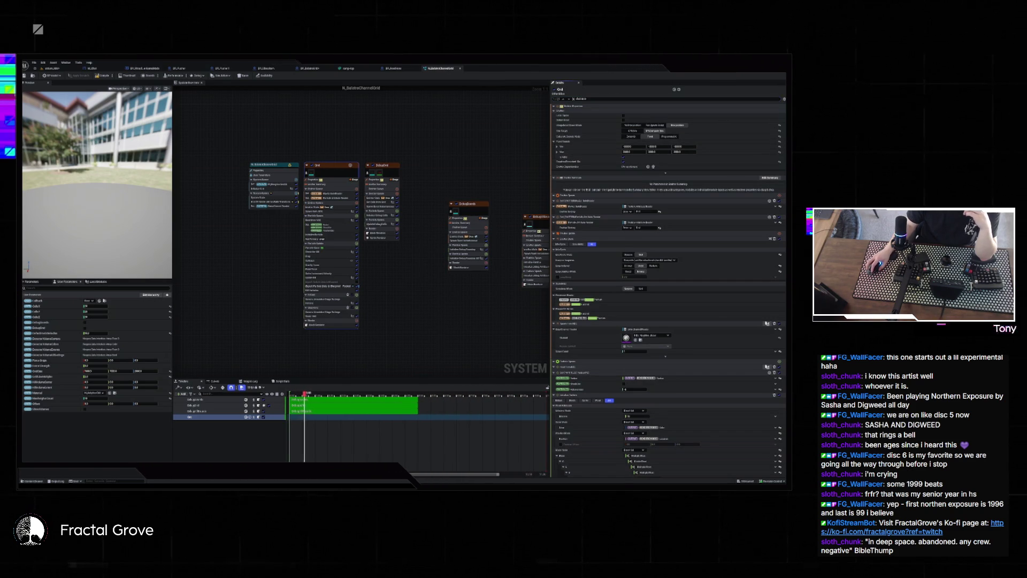
pyautogui.scroll(-10, 669, 278)
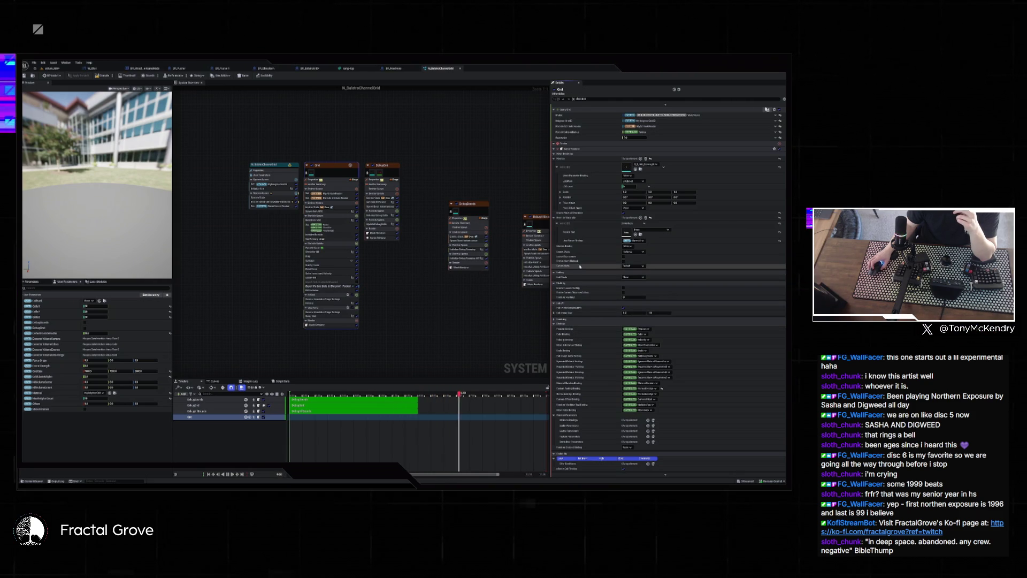
pyautogui.scroll(2, 586, 260)
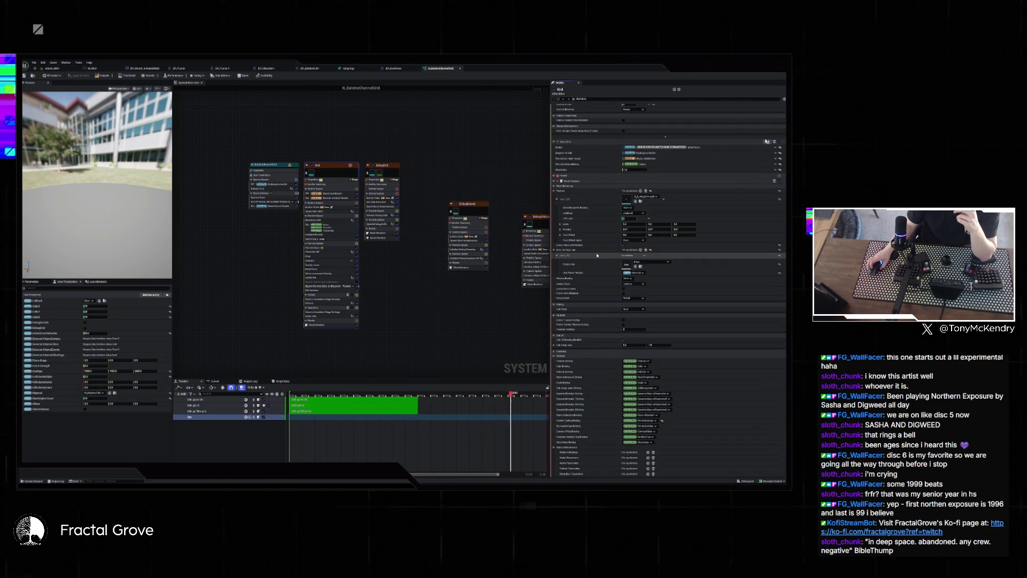
pyautogui.scroll(6, 594, 255)
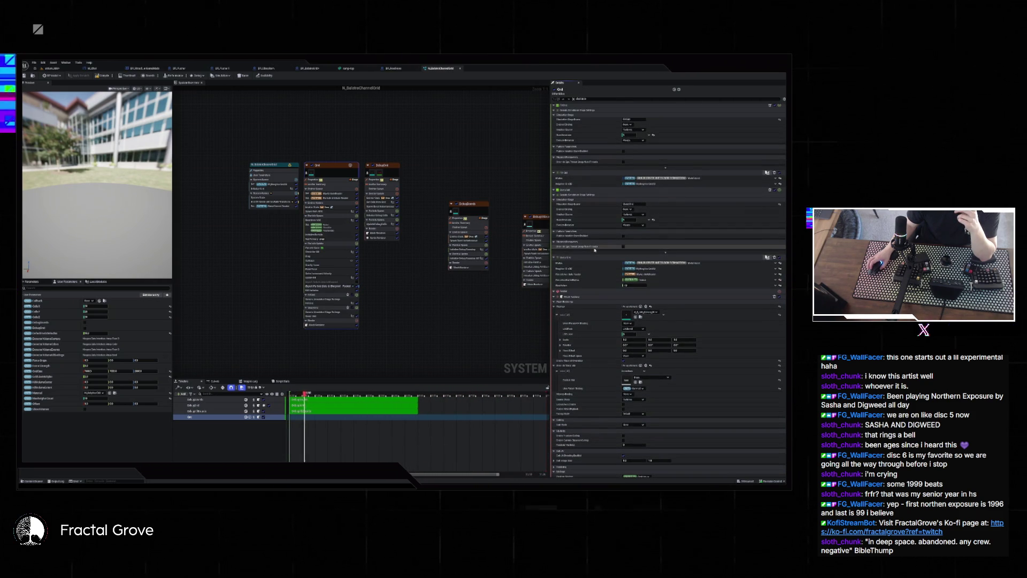
pyautogui.scroll(2, 593, 249)
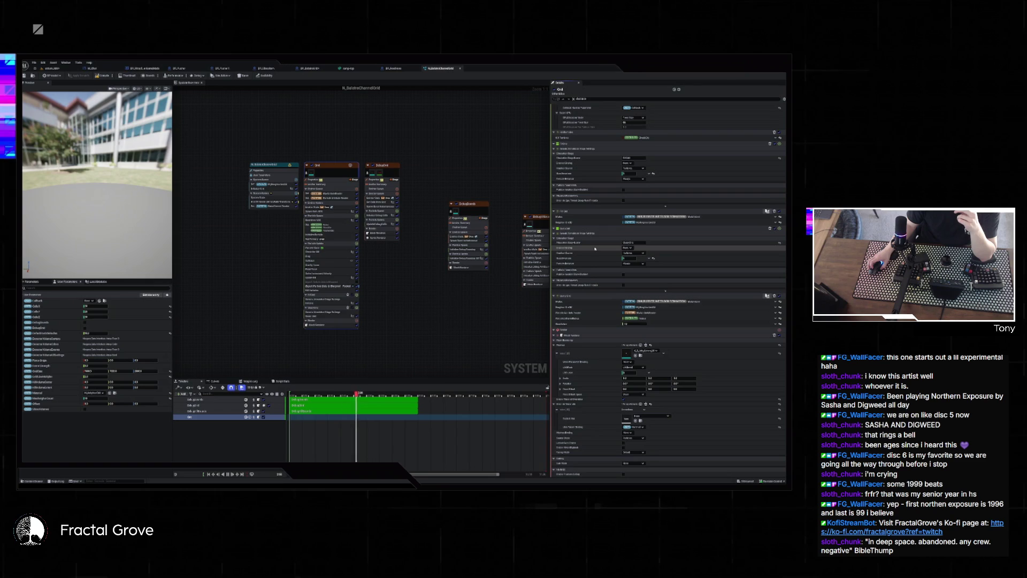
pyautogui.scroll(8, 594, 248)
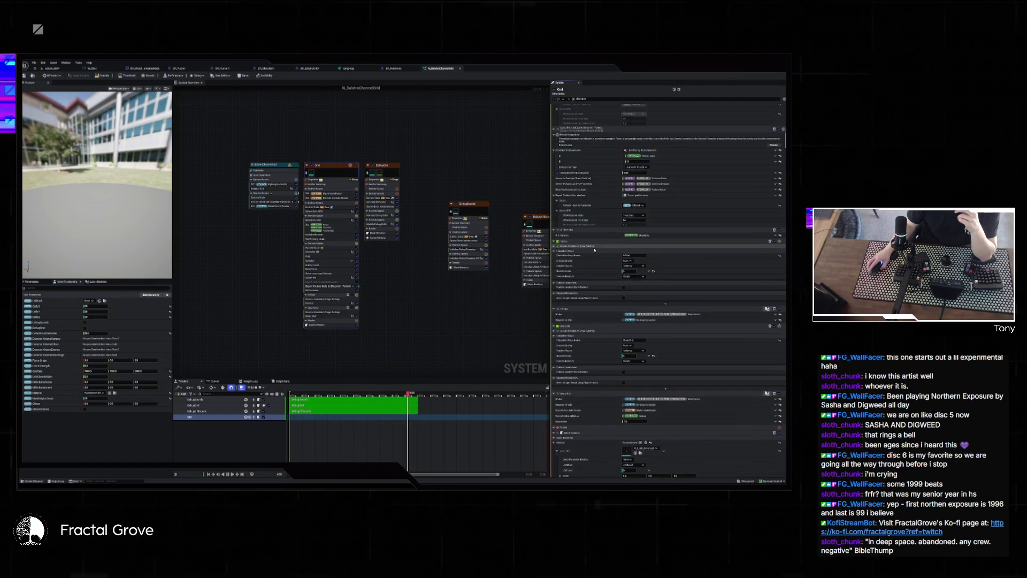
pyautogui.scroll(3, 594, 250)
pyautogui.scroll(3, 593, 252)
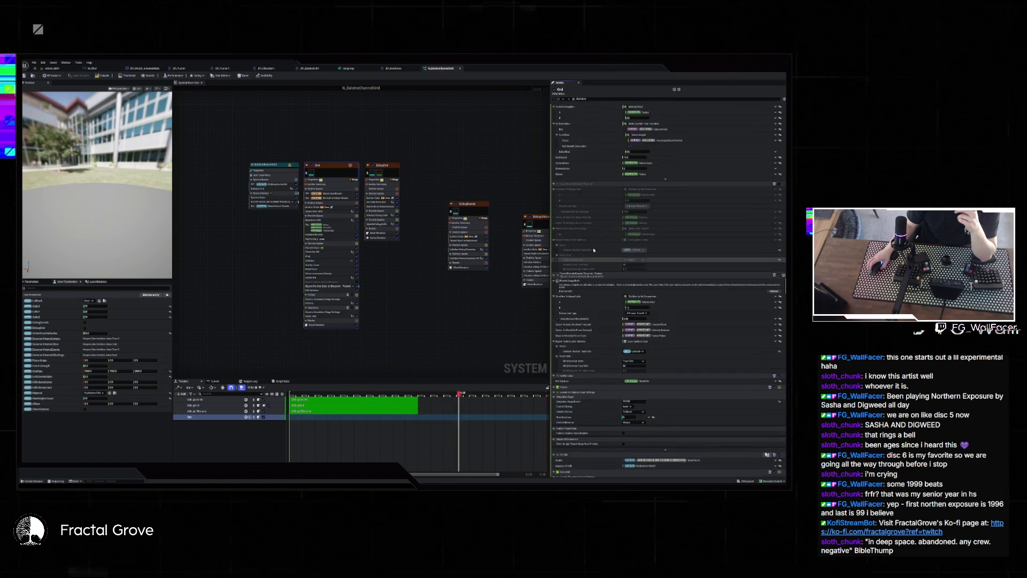
pyautogui.scroll(3, 594, 252)
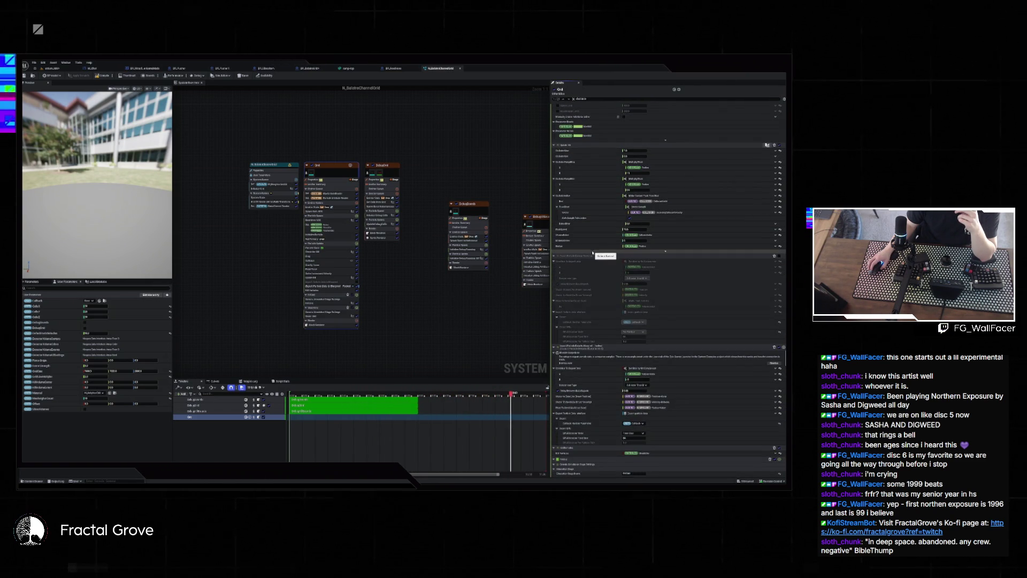
pyautogui.scroll(3, 592, 253)
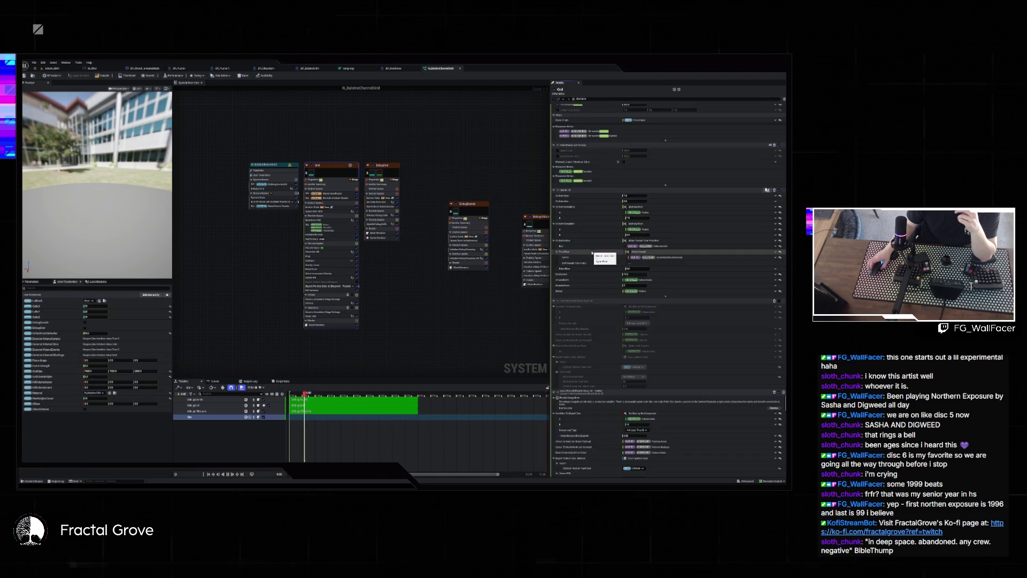
pyautogui.scroll(3, 592, 251)
pyautogui.scroll(3, 591, 253)
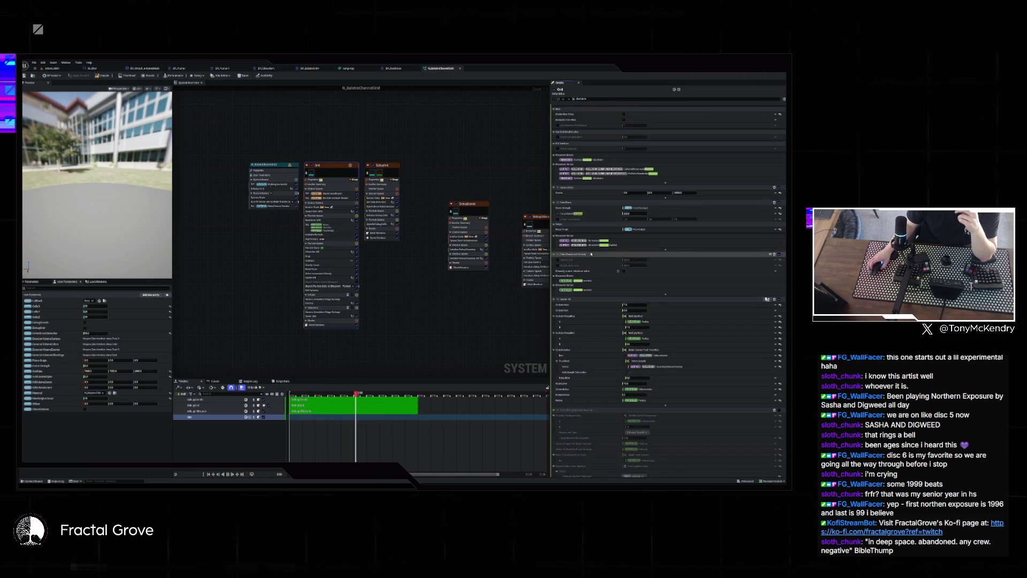
pyautogui.scroll(3, 591, 254)
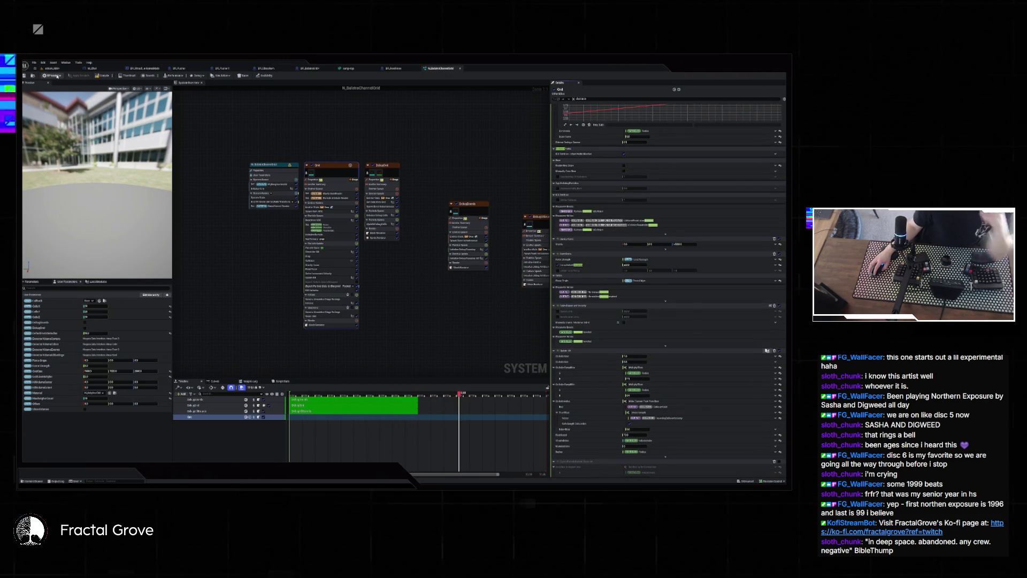
pyautogui.click(52, 69)
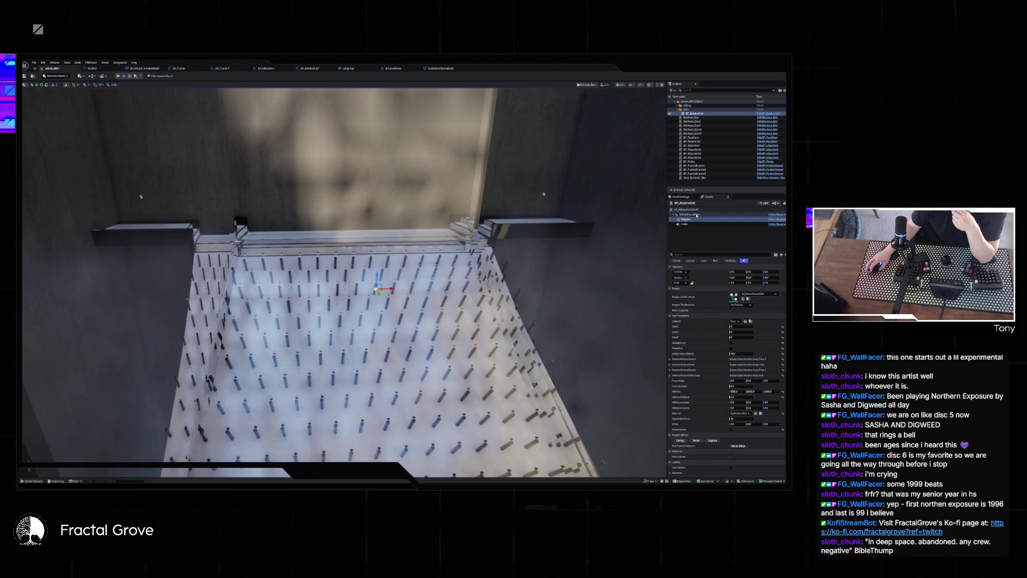
# Search the actor's Details for 'distance', then select the glass wall panel in the viewport.
pyautogui.scroll(-10, 712, 357)
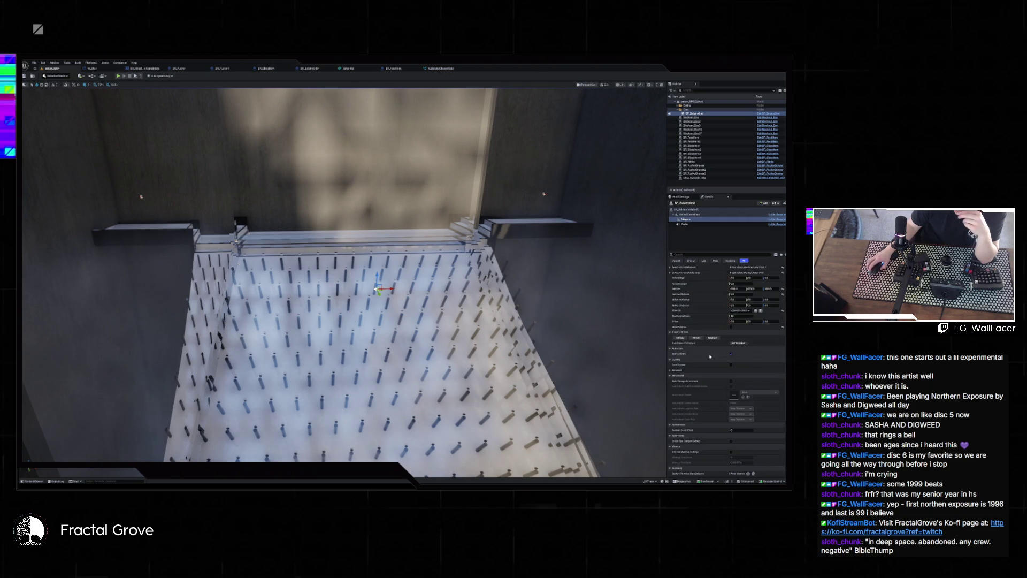
pyautogui.scroll(-4, 712, 356)
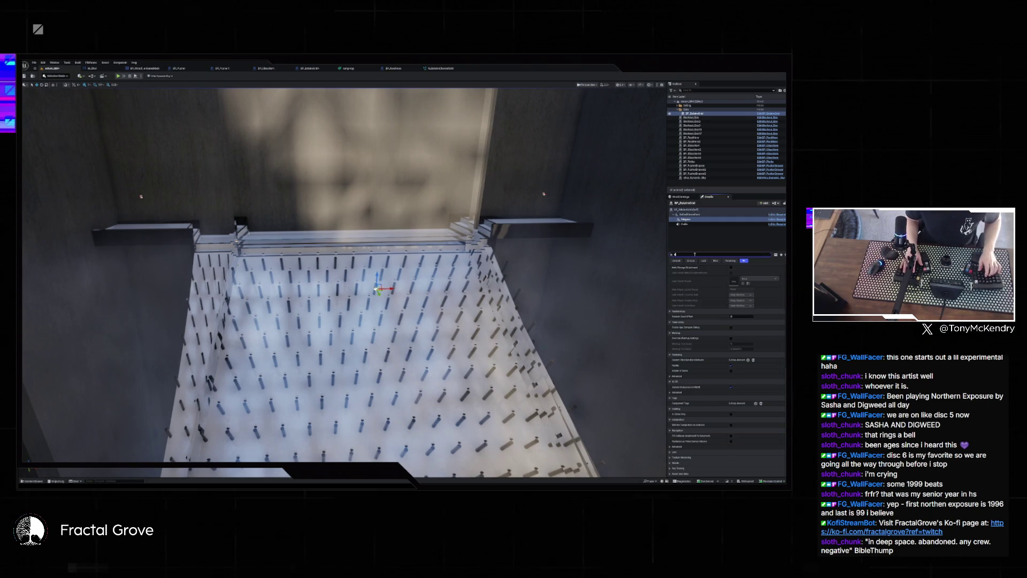
pyautogui.click(694, 255)
pyautogui.write('distance')
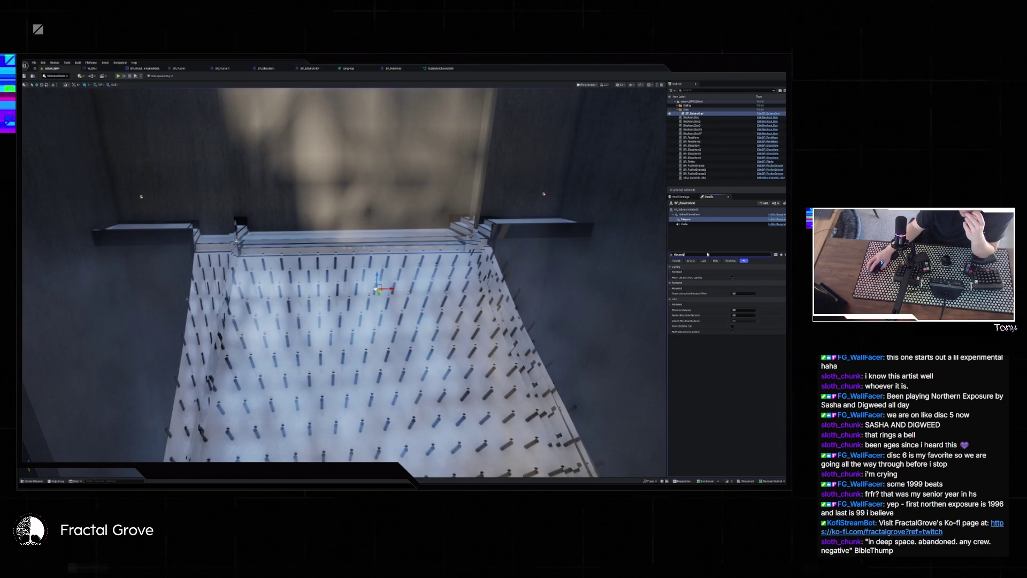
pyautogui.click(463, 233)
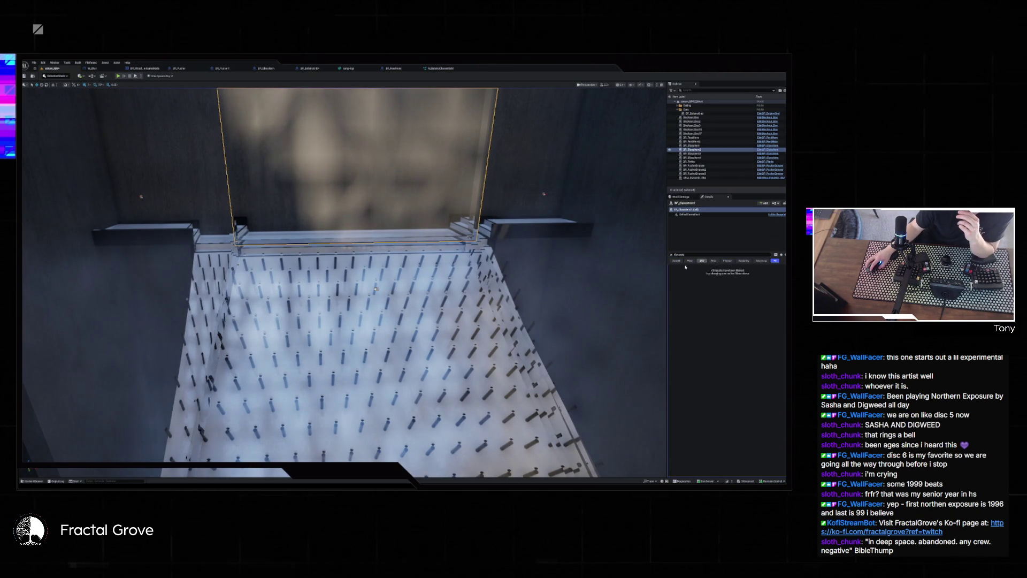
# Open the glass panel's static mesh and edit its distance field Resolution Scale, then return to the level.
pyautogui.hotkey('ctrl', 'space')
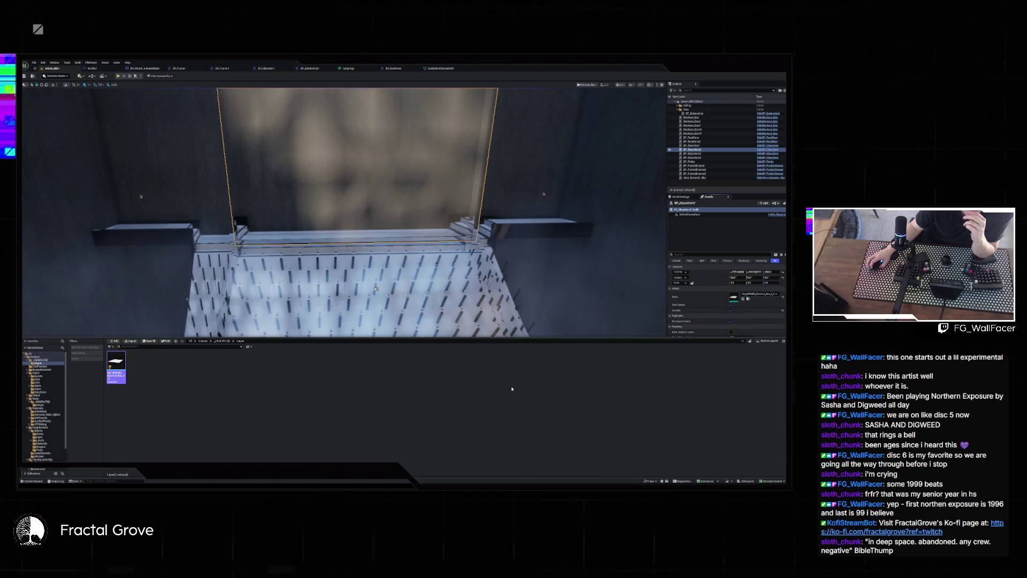
pyautogui.press('Return')
pyautogui.click(611, 88)
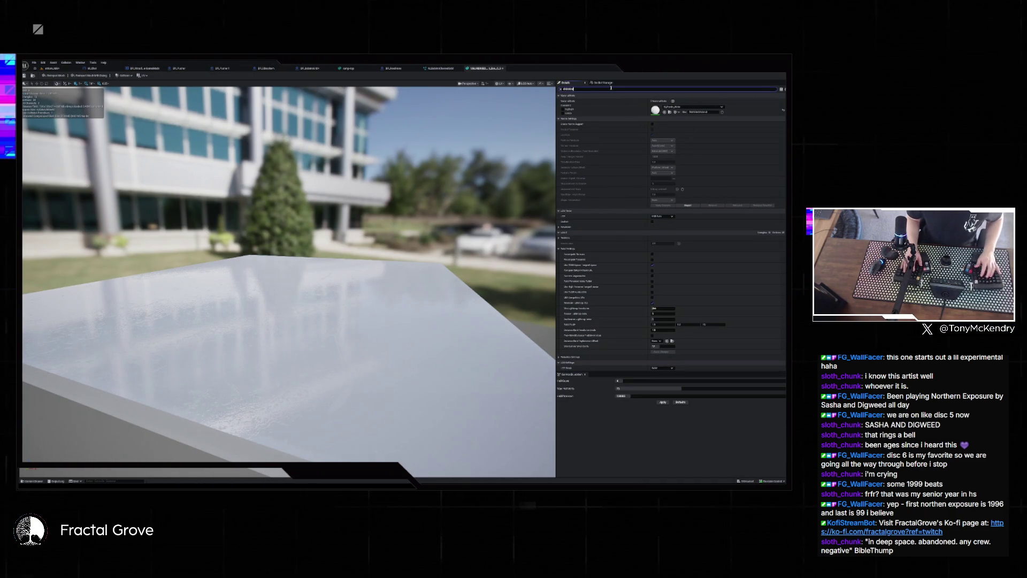
pyautogui.write('distance field')
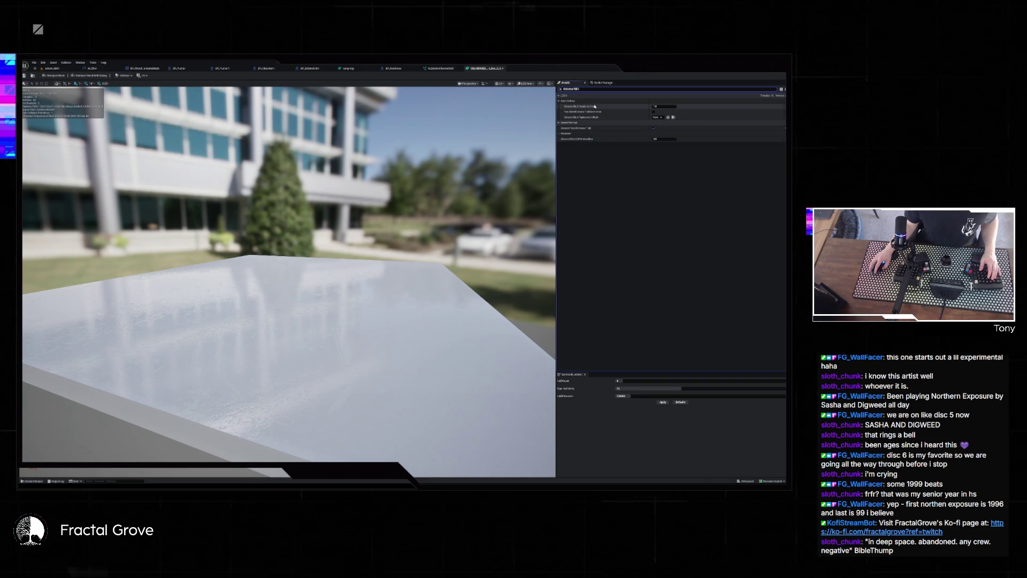
pyautogui.click(657, 106)
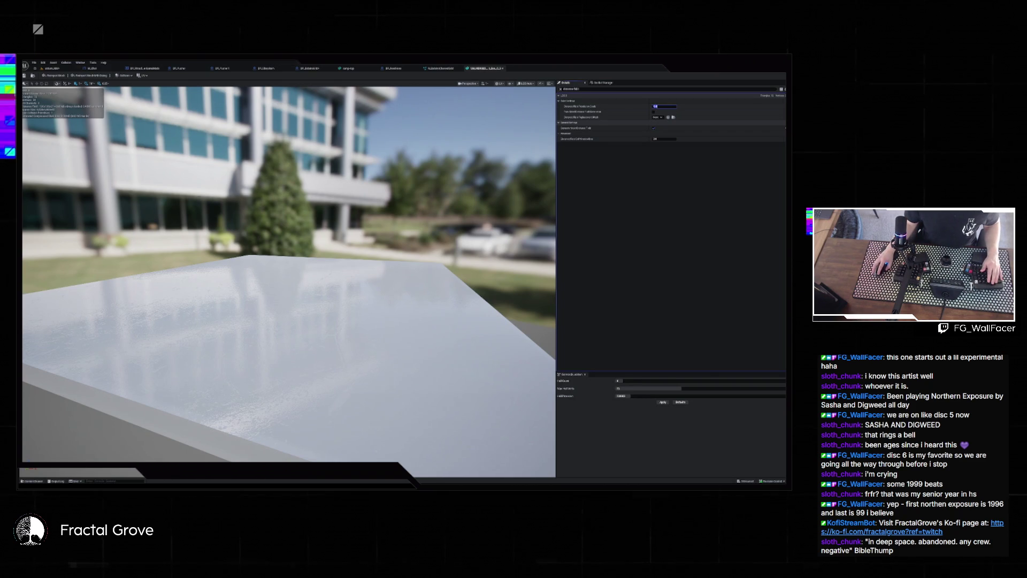
pyautogui.click(67, 68)
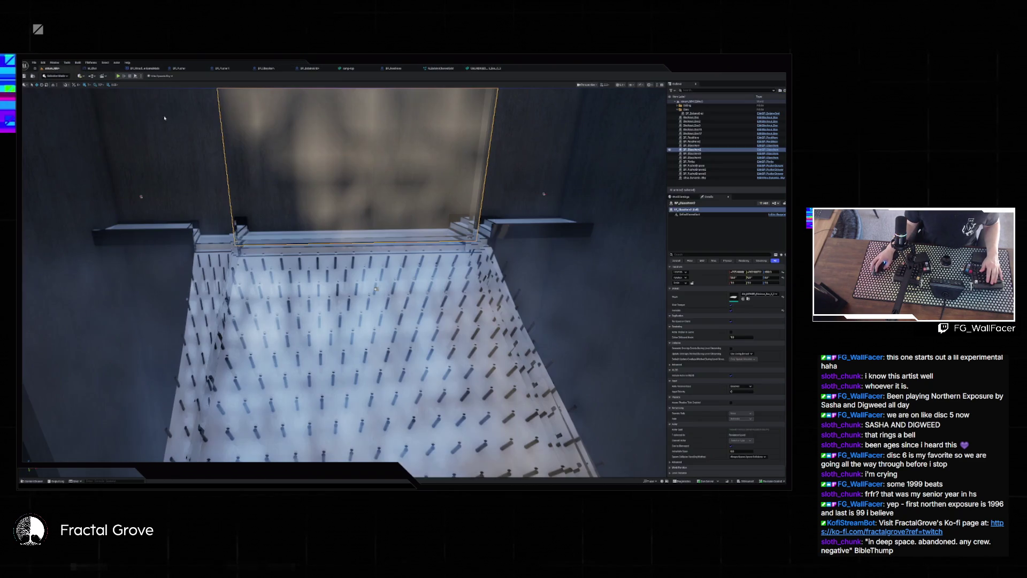
# Playtest with the console command 'distancefield', then play again and open the viewport's Show options.
pyautogui.hotkey('alt', 'p')
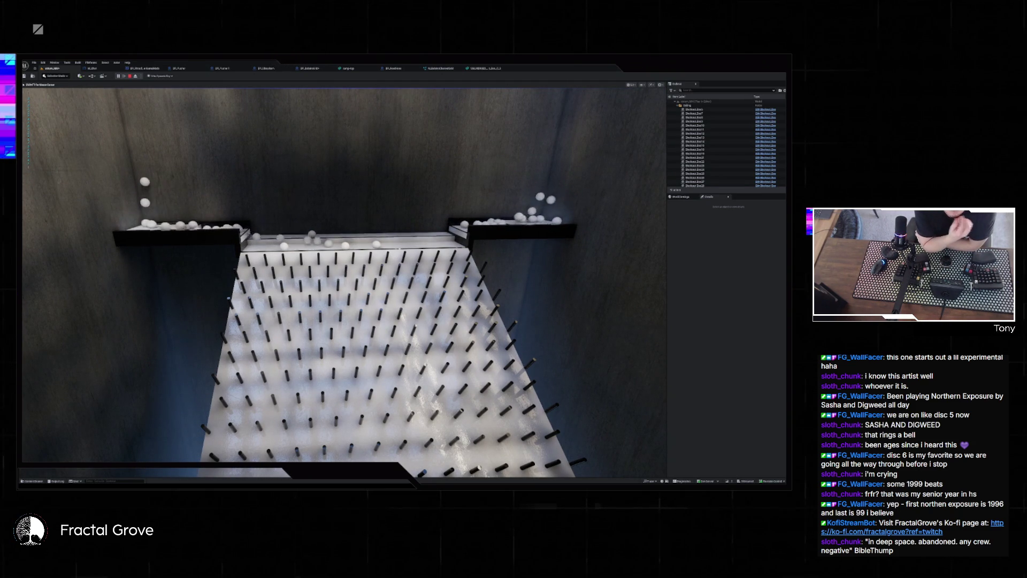
pyautogui.press('`')
pyautogui.write('distance')
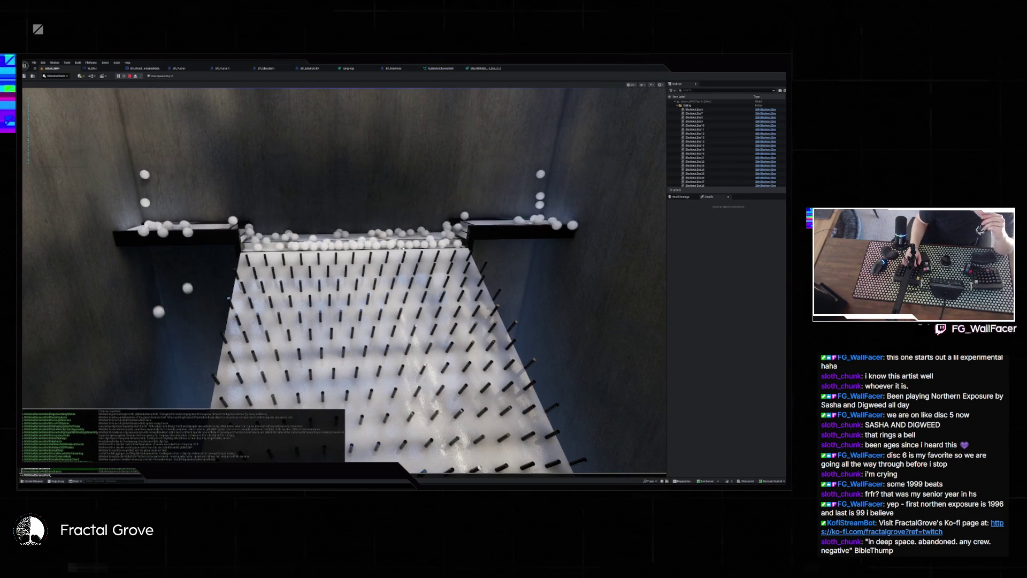
pyautogui.write('field')
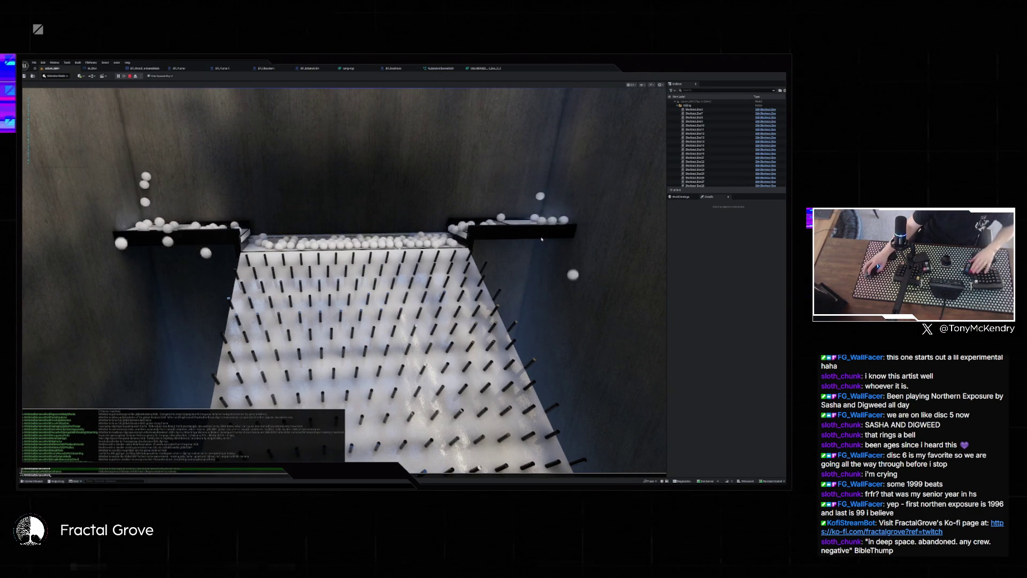
pyautogui.press('Escape')
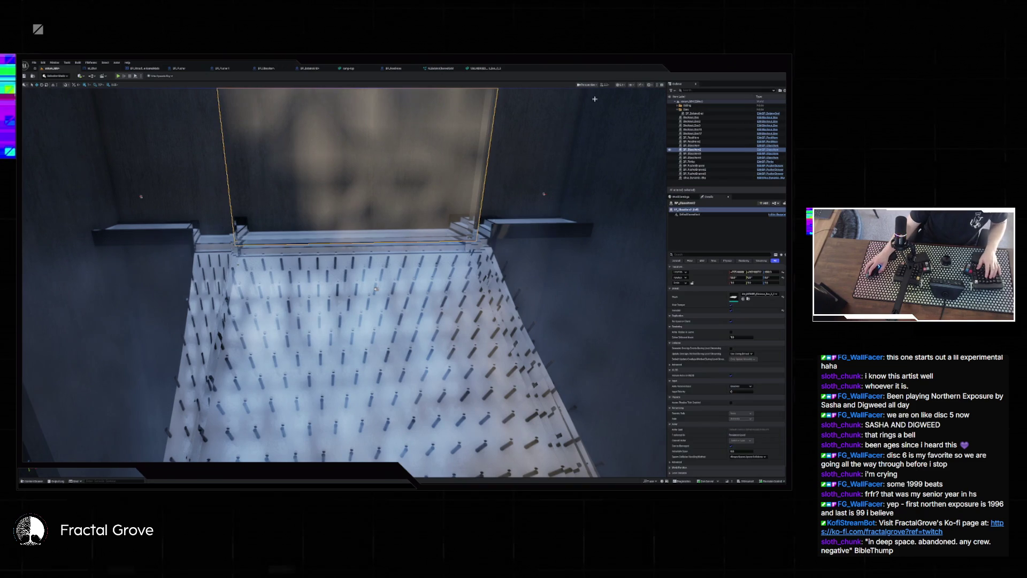
pyautogui.hotkey('alt', 'p')
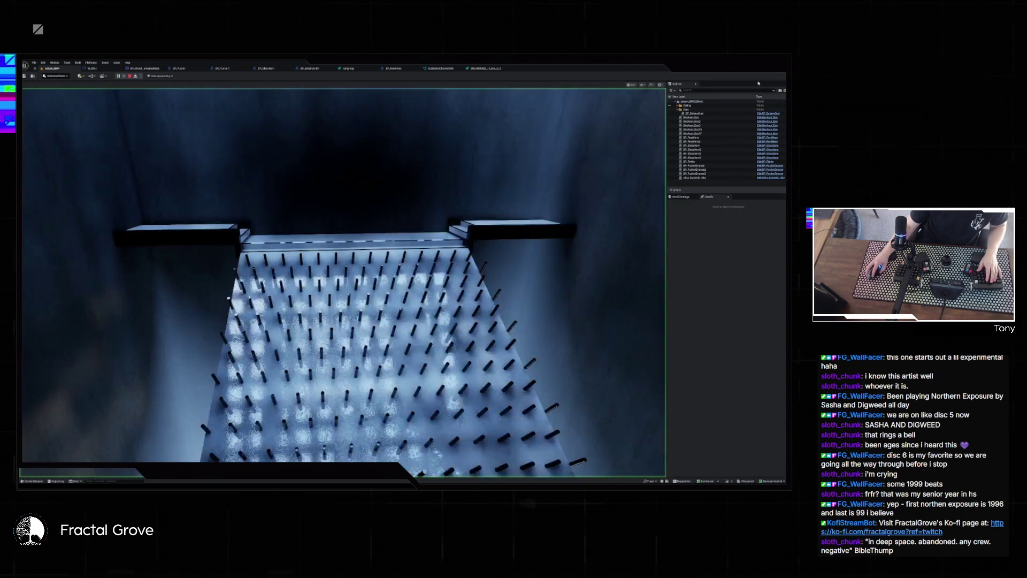
pyautogui.click(643, 85)
# Switch the play view to a flat colour-coded visualization.
pyautogui.moveTo(682, 203)
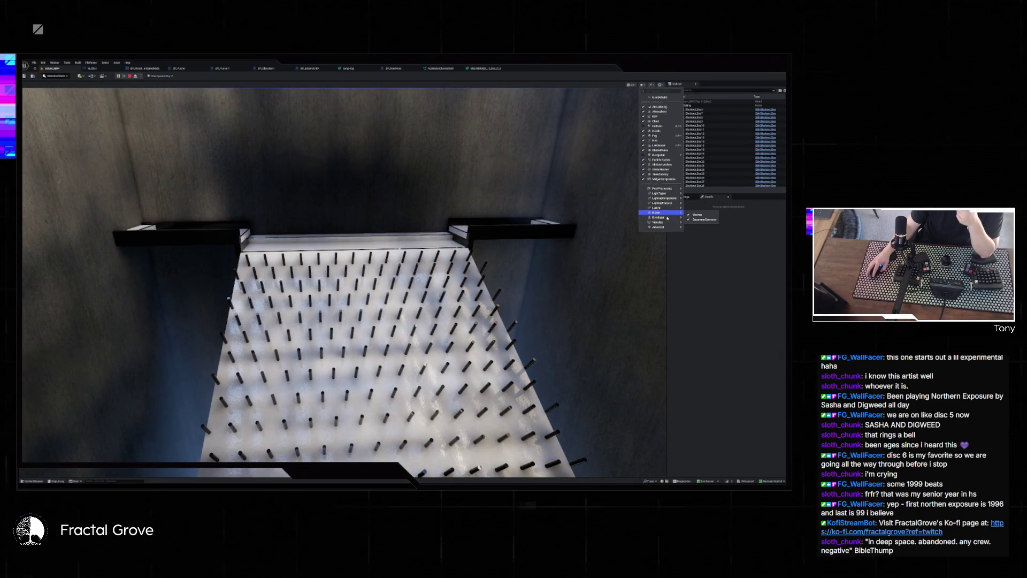
pyautogui.moveTo(666, 224)
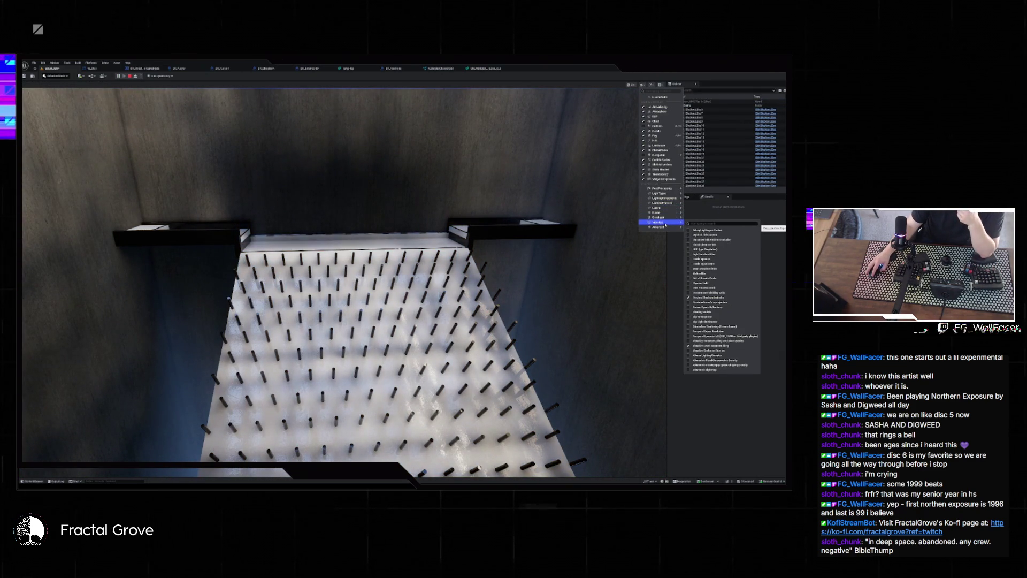
pyautogui.click(690, 268)
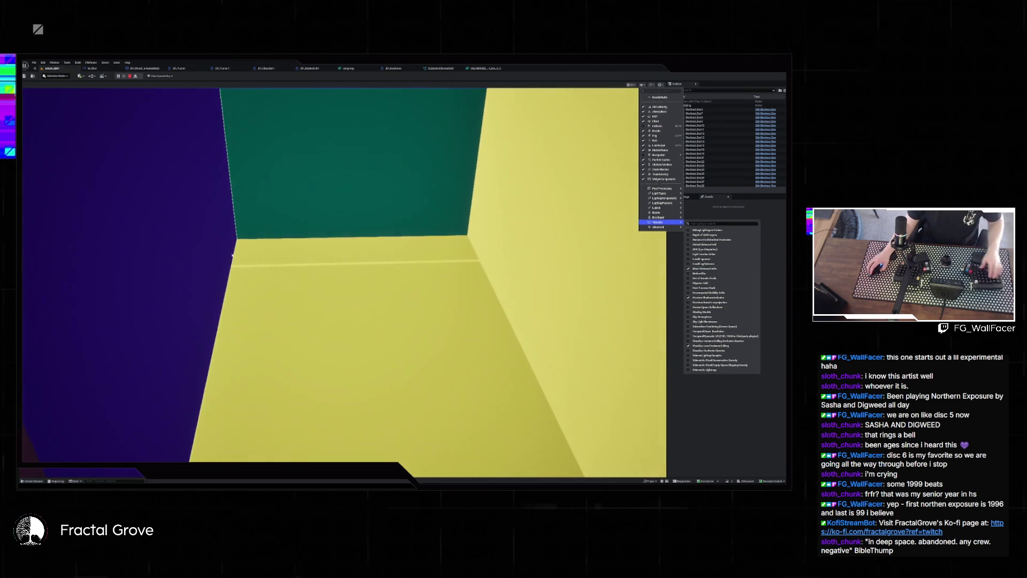
# Fly the camera down the corridor past the steps, bookshelves and magenta wall.
pyautogui.press('w')
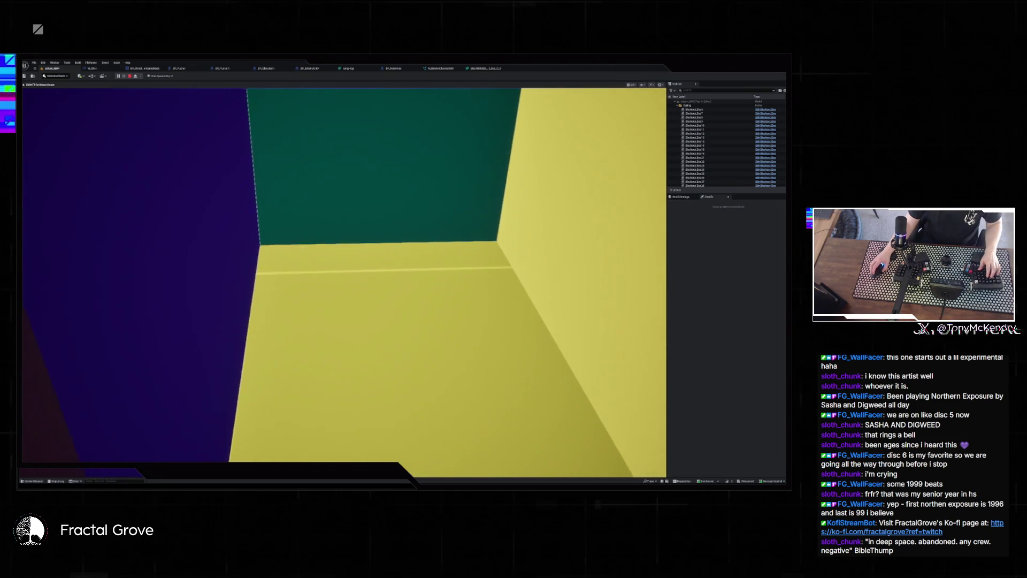
pyautogui.press('w')
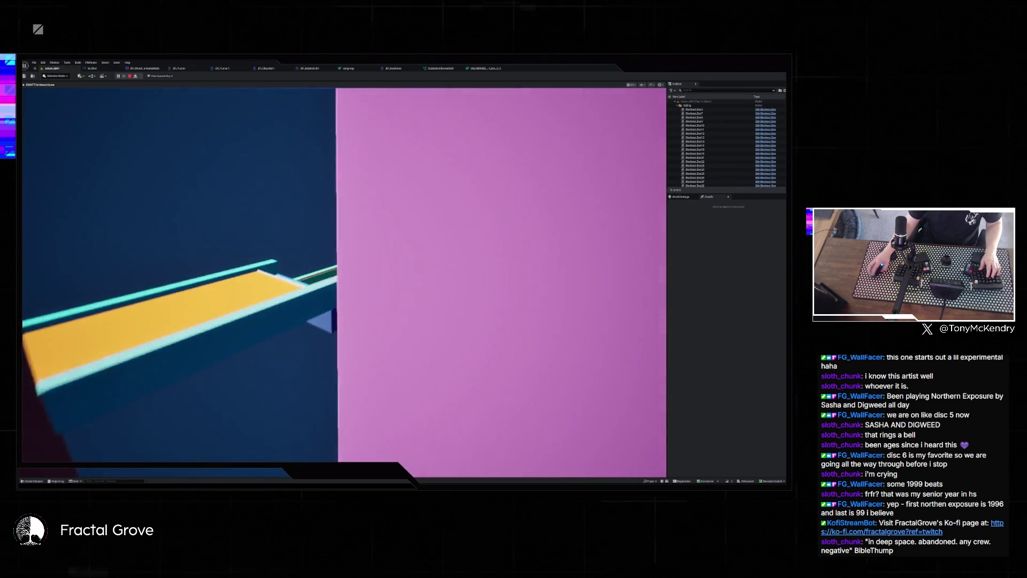
pyautogui.press('w')
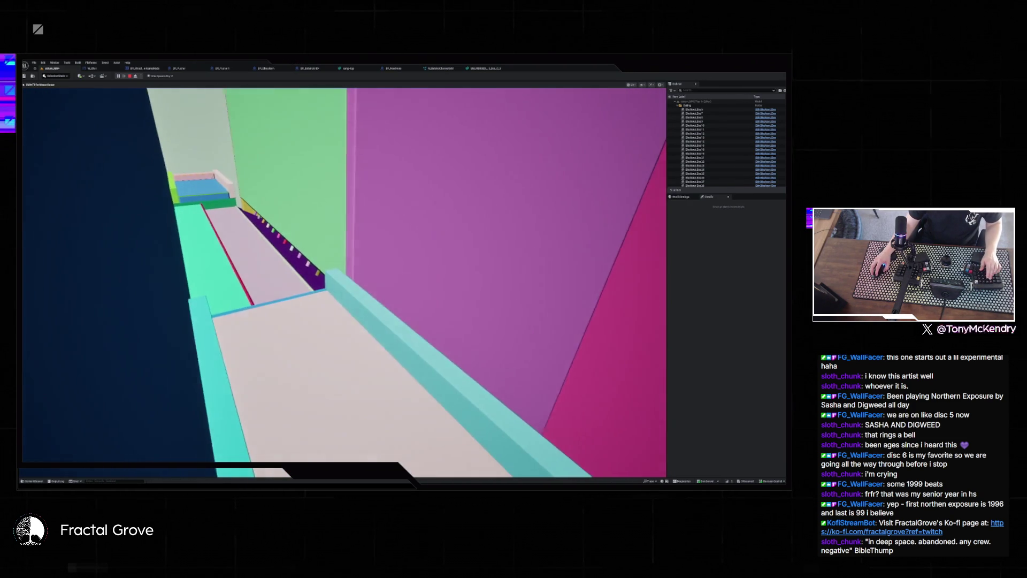
pyautogui.press('w')
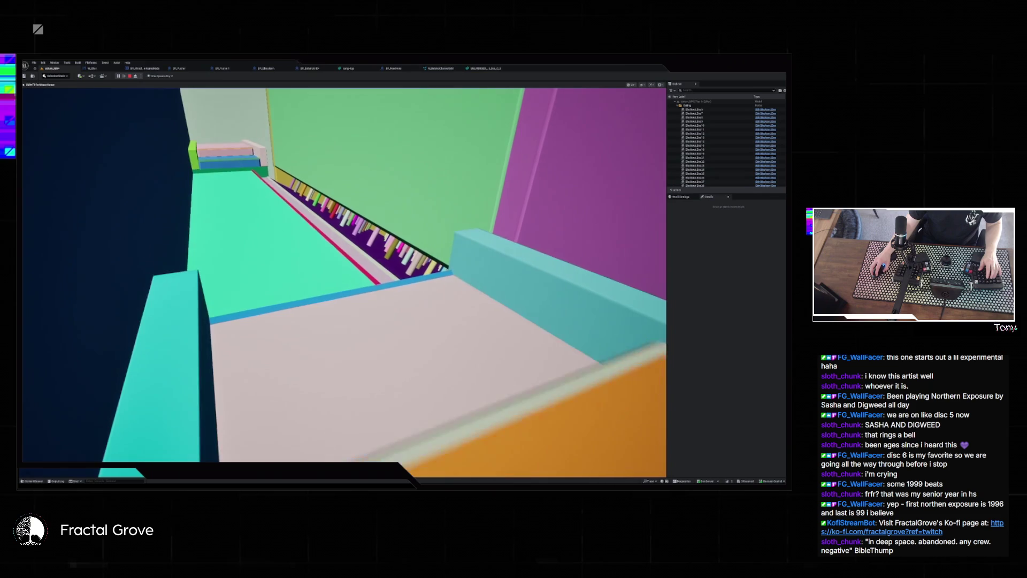
pyautogui.press('w')
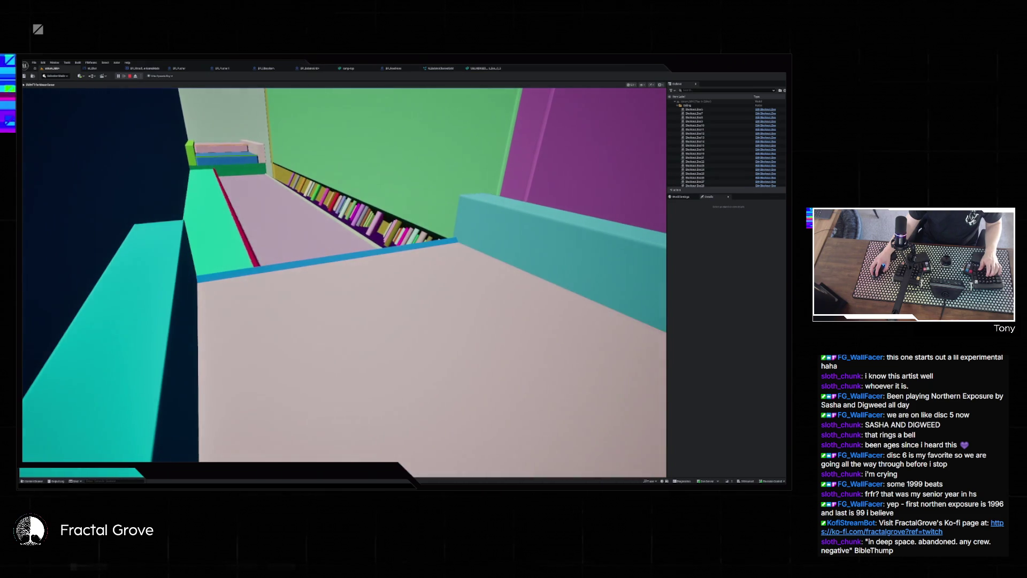
pyautogui.press('w')
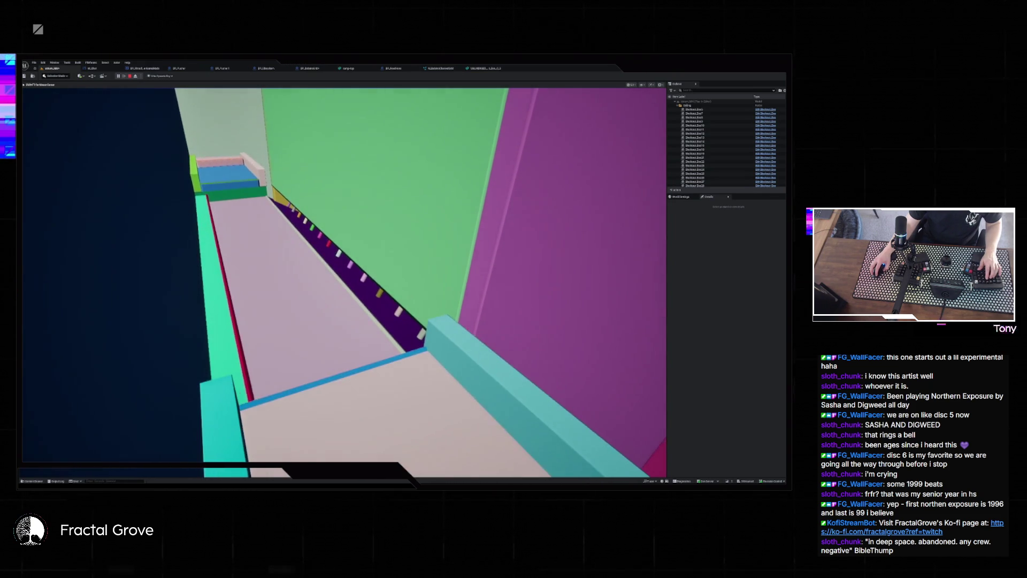
pyautogui.press('w')
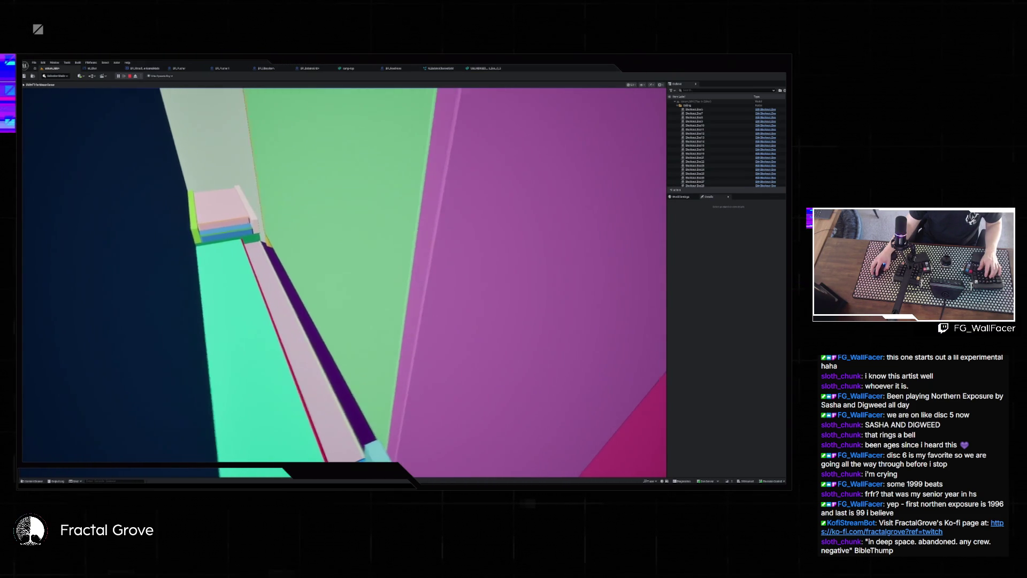
# Fly under the yellow block among the hanging pegs, then end the play session.
pyautogui.press('w')
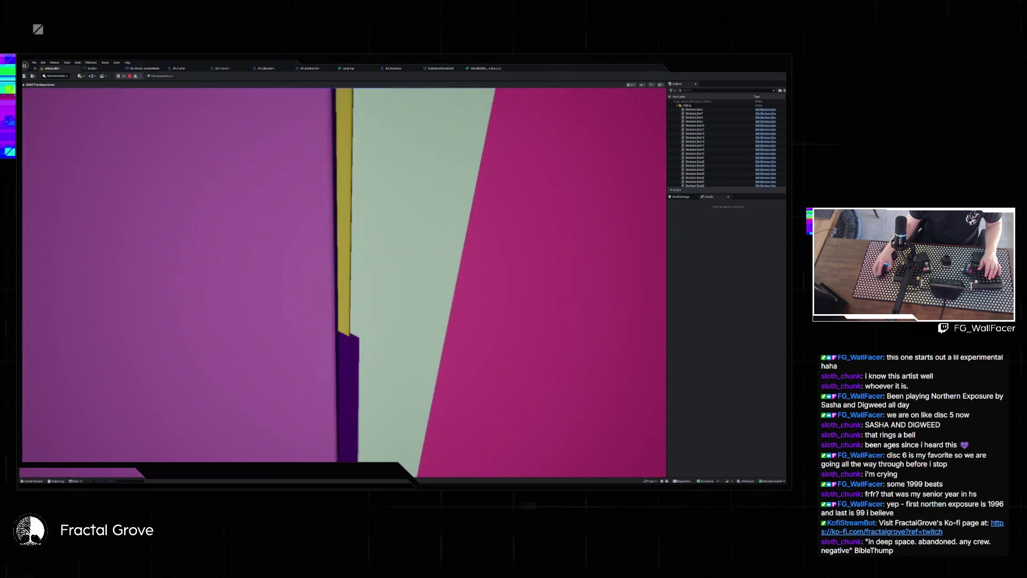
pyautogui.press('w')
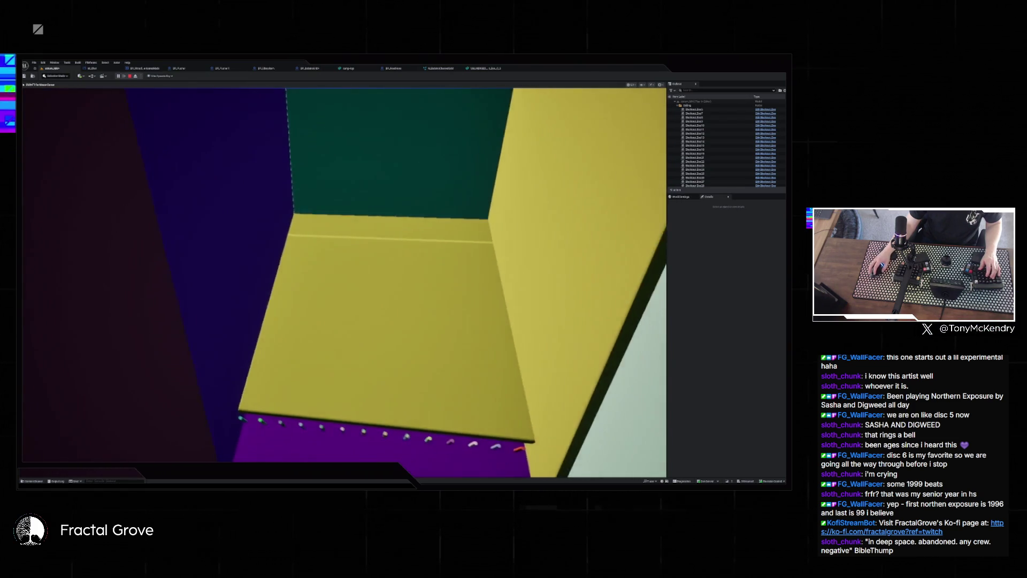
pyautogui.press('w')
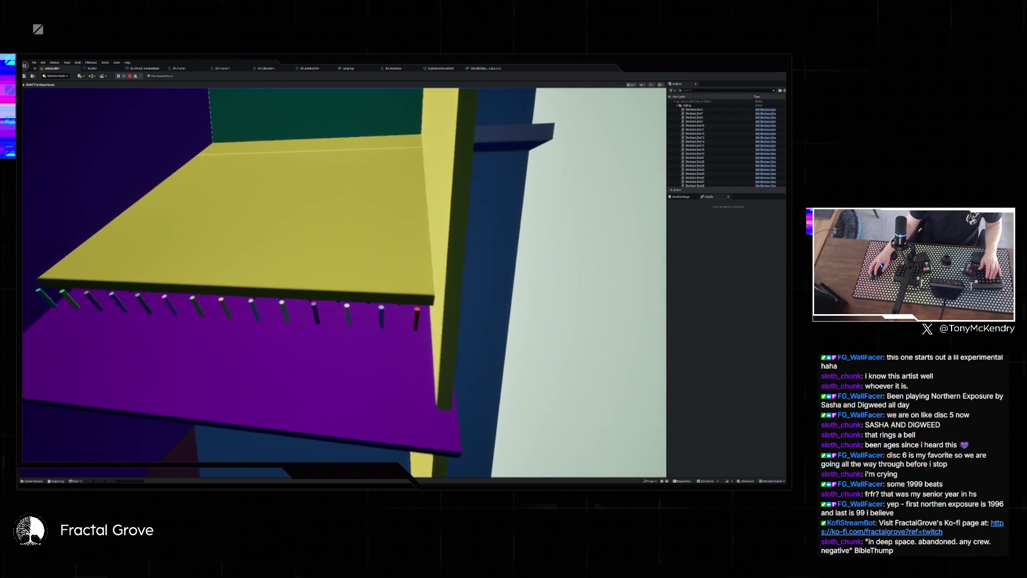
pyautogui.press('w')
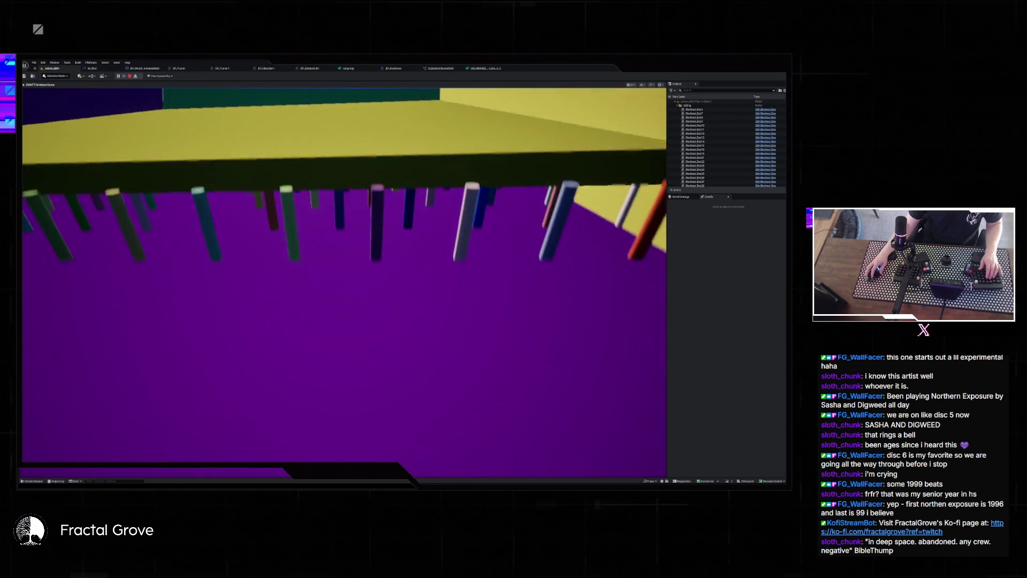
pyautogui.press('w')
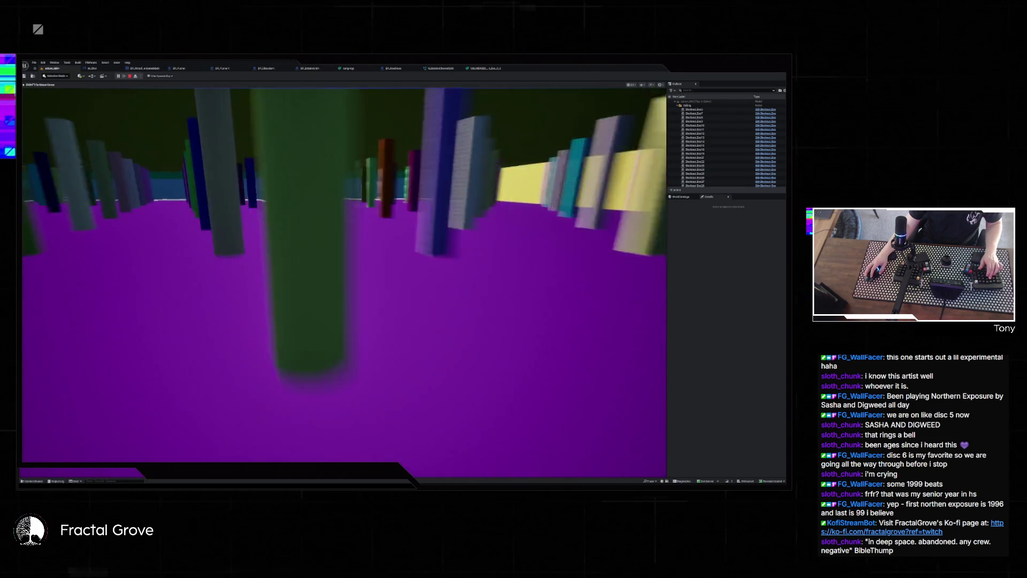
pyautogui.press('w')
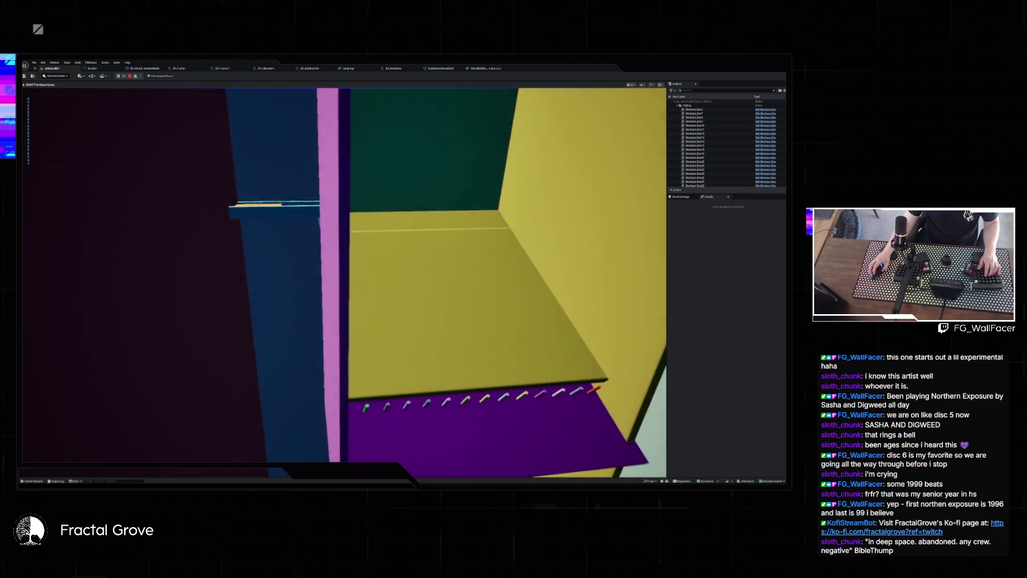
pyautogui.press('Escape')
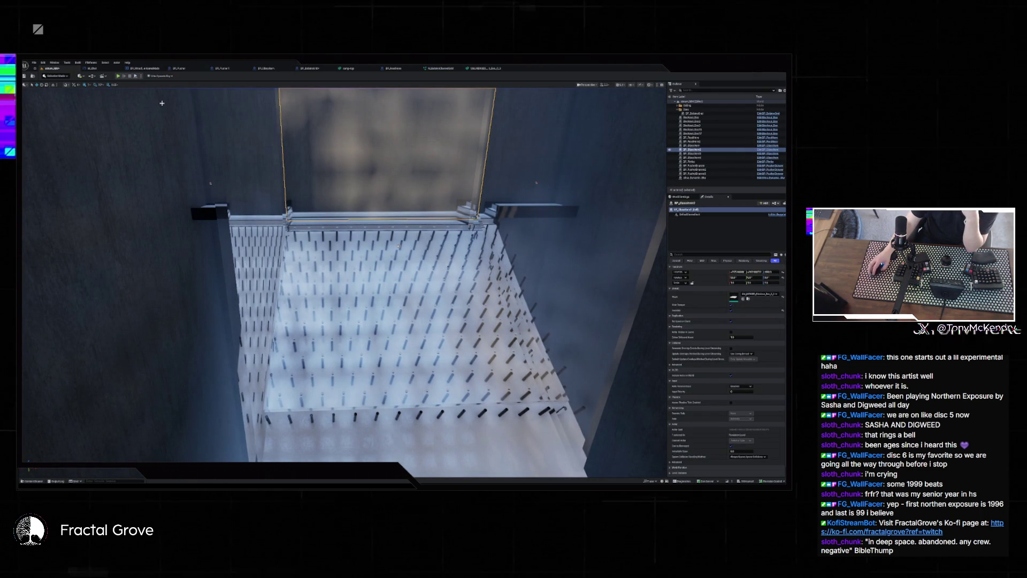
# In the N_BalatreChannelGrid system, change the Collision module's block dimensions value.
pyautogui.click(439, 68)
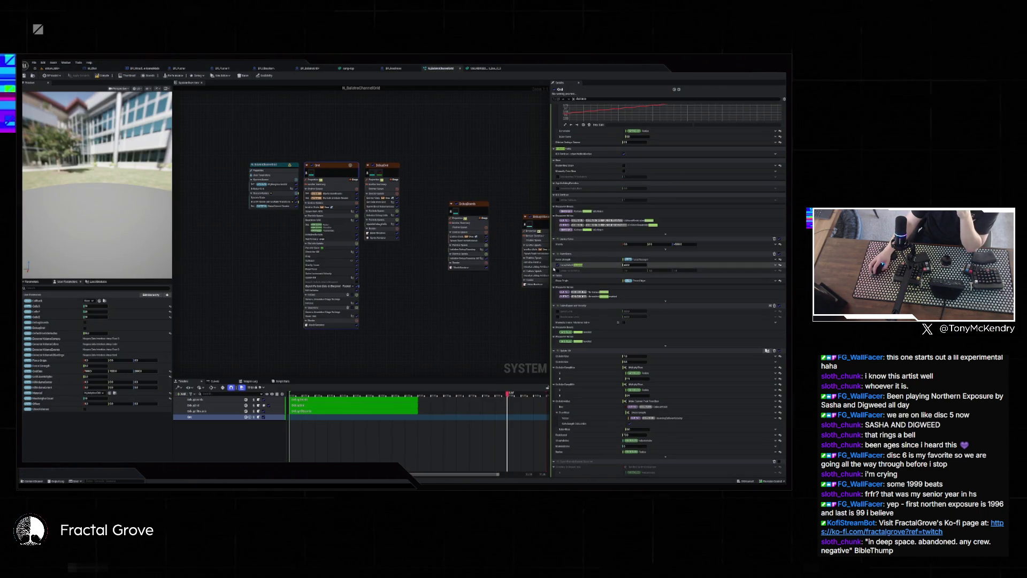
pyautogui.click(313, 261)
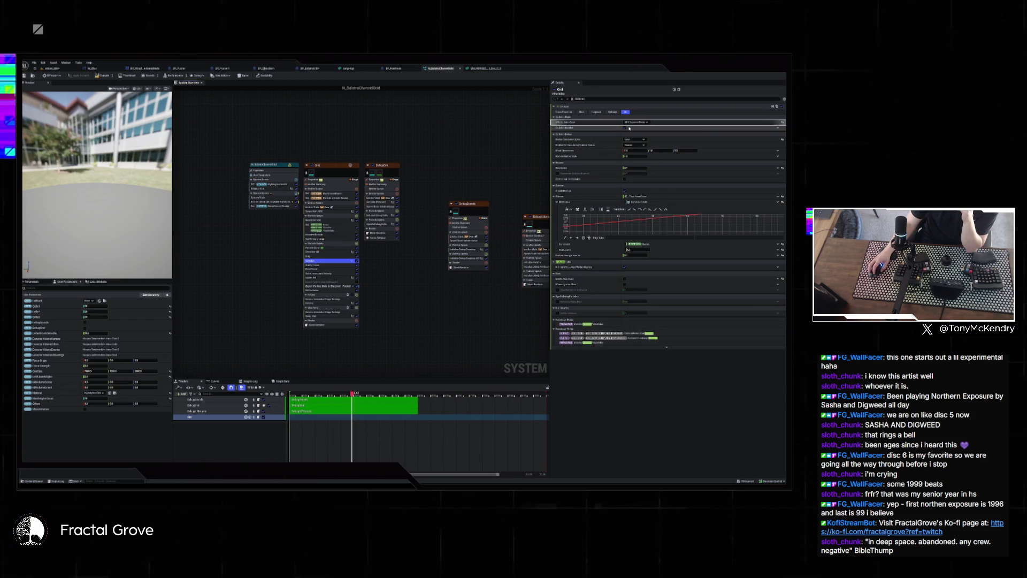
pyautogui.click(574, 99)
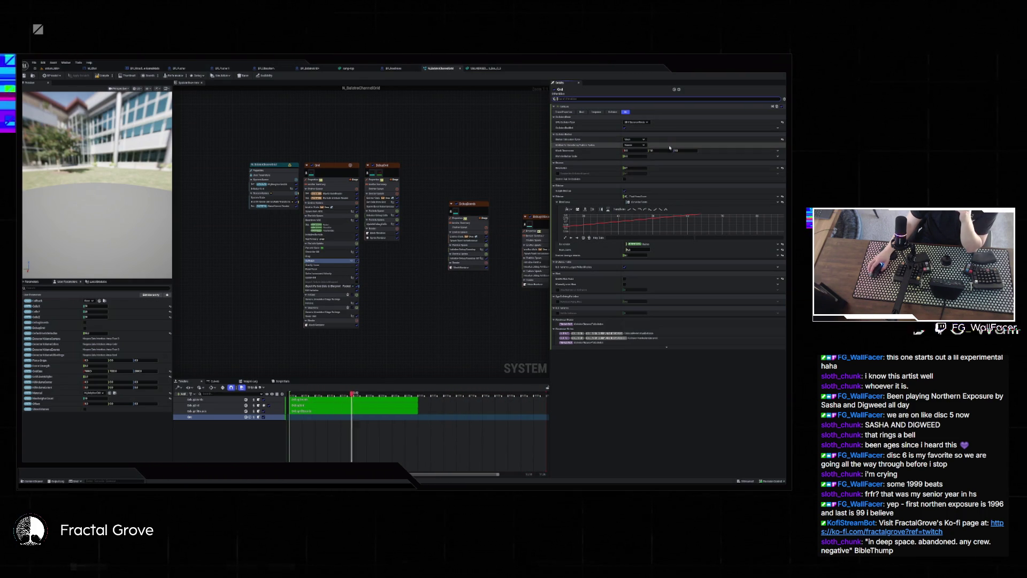
pyautogui.moveTo(668, 151); pyautogui.dragTo(633, 141)
pyautogui.click(643, 141)
pyautogui.click(639, 145)
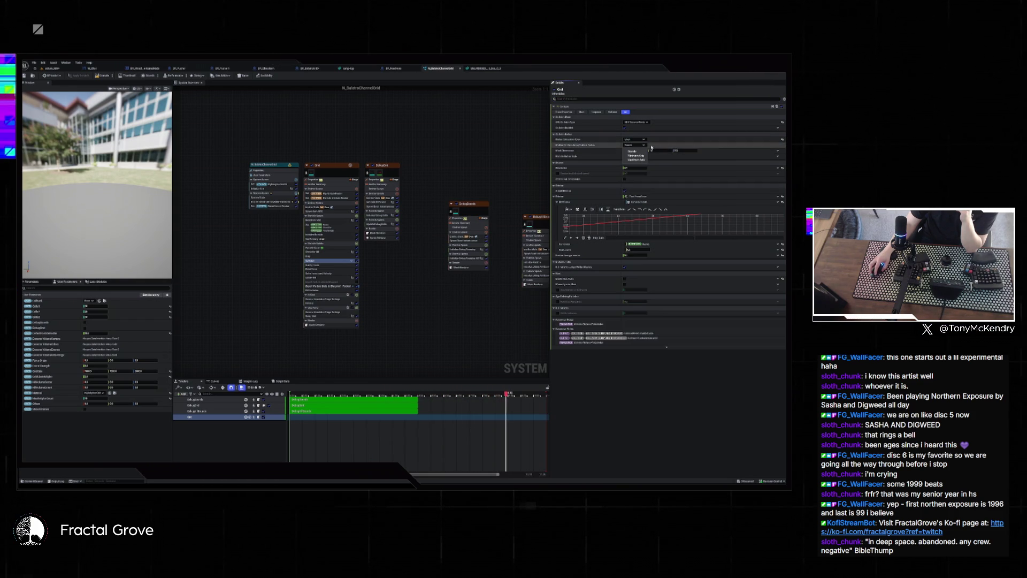
pyautogui.moveTo(646, 145)
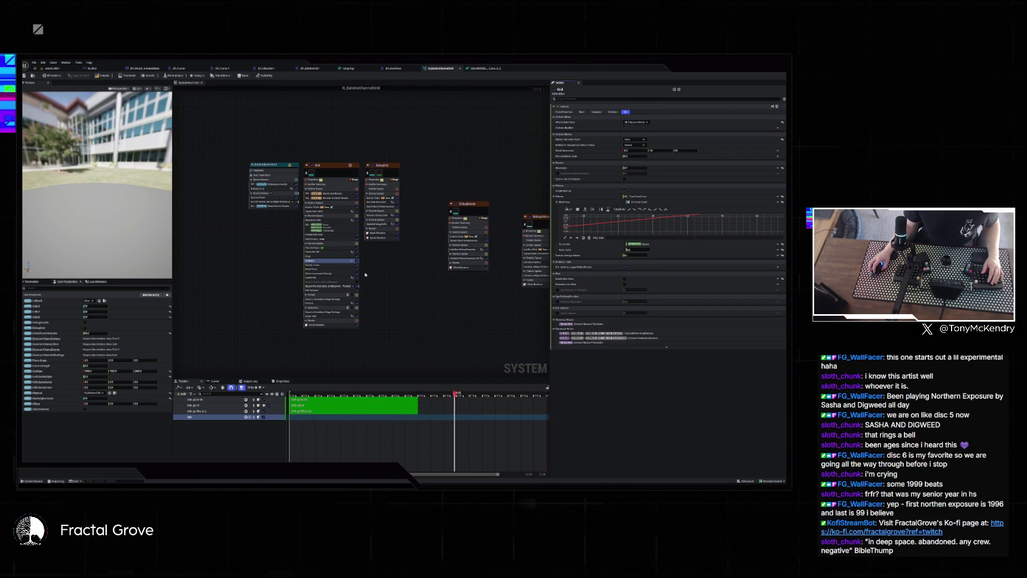
# Inspect the Drag, Solve Forces and Velocity, and Point Force module settings.
pyautogui.click(334, 257)
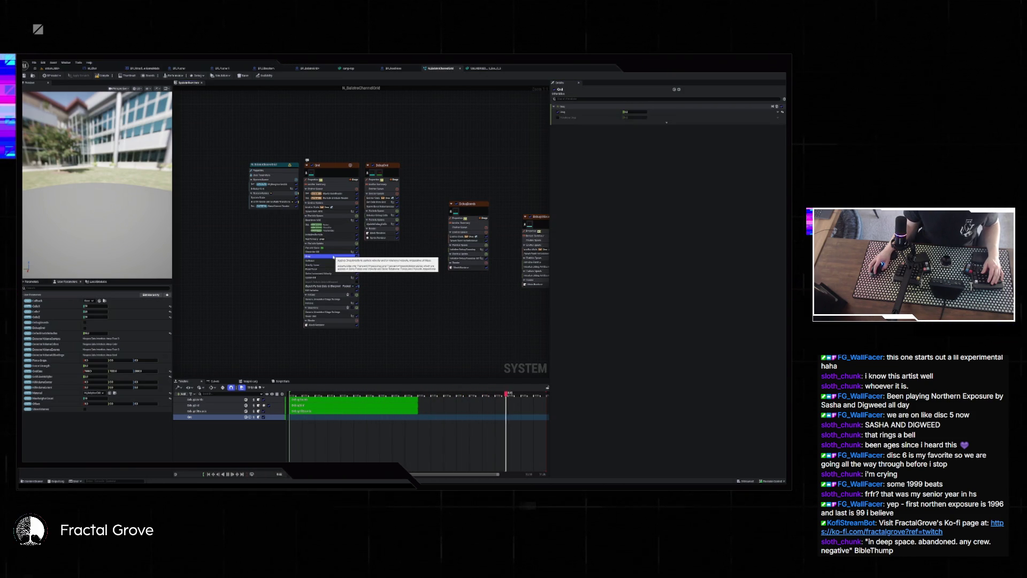
pyautogui.click(331, 274)
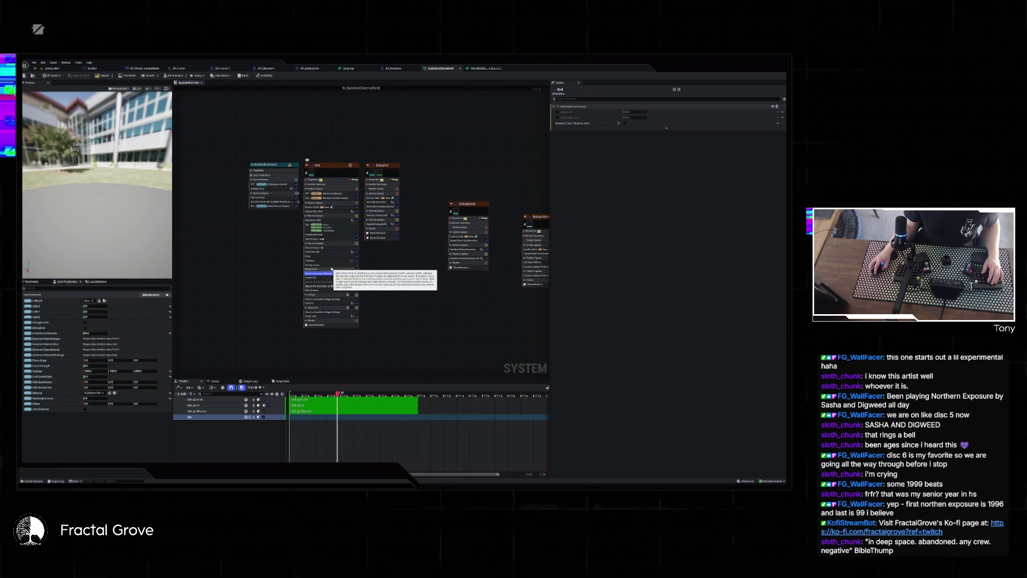
pyautogui.click(330, 270)
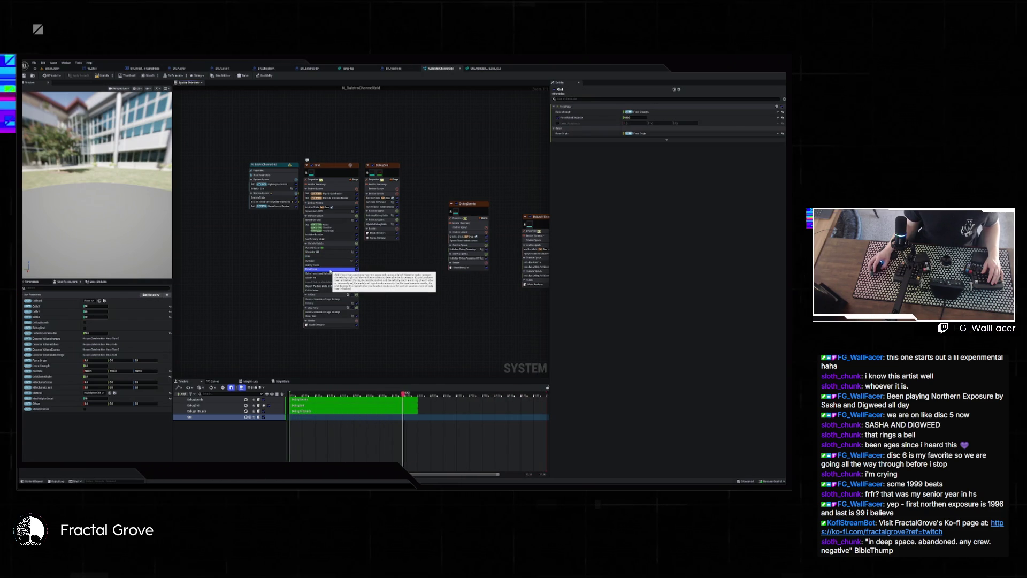
# Play the tower level briefly to watch the balls fall, then switch over to Claude.
pyautogui.click(52, 68)
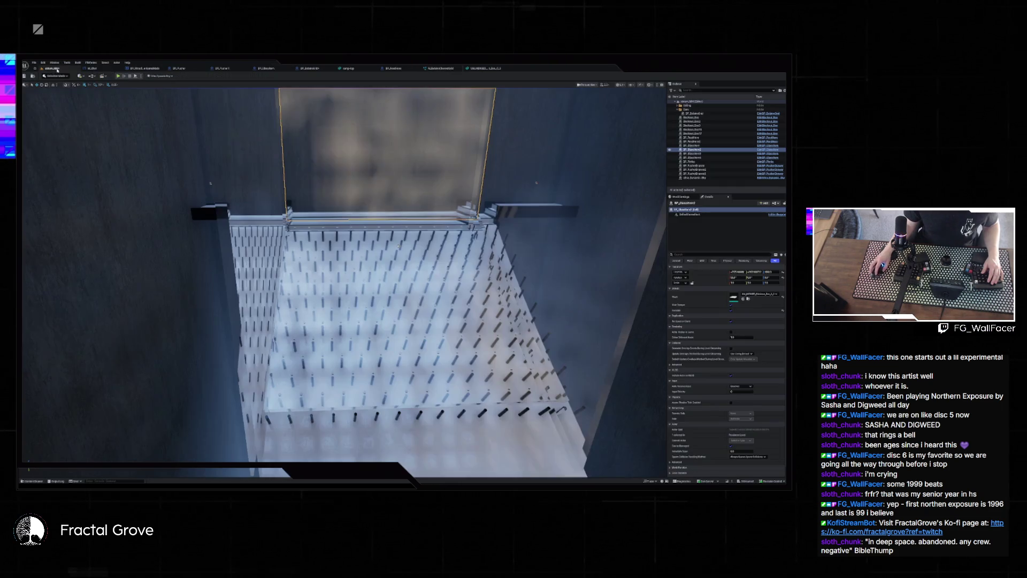
pyautogui.click(118, 76)
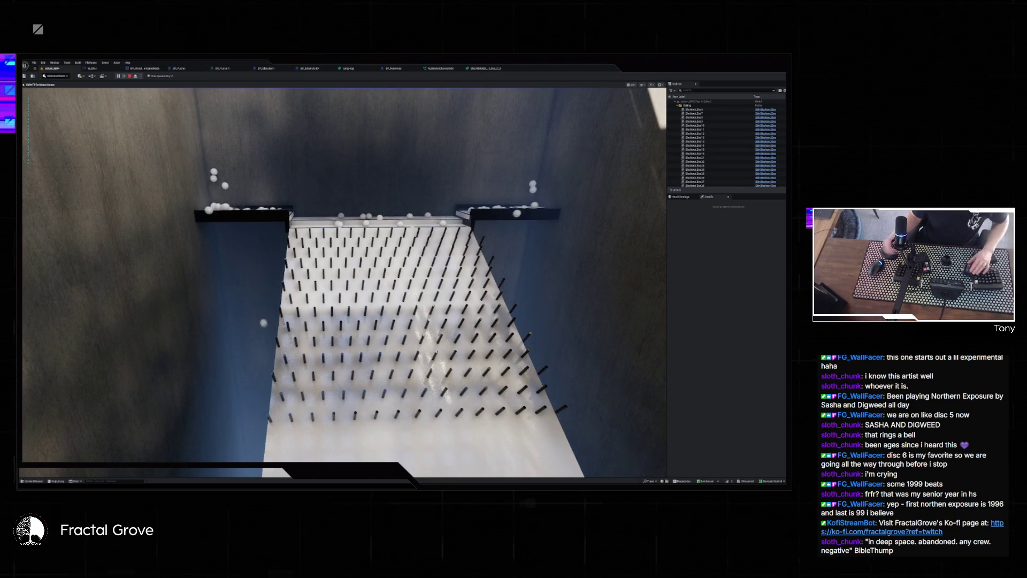
pyautogui.press('Escape')
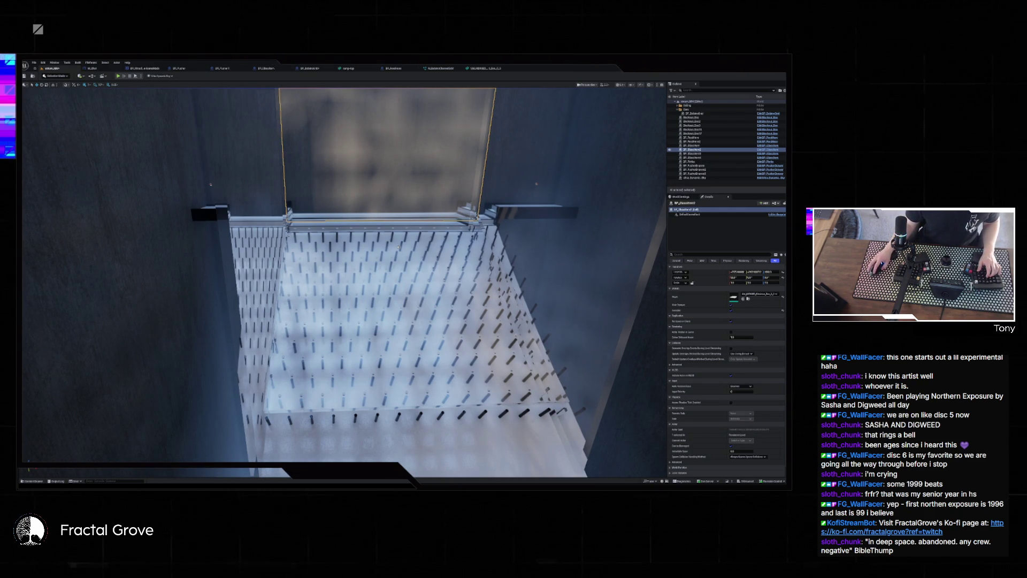
pyautogui.hotkey('alt', 'Tab')
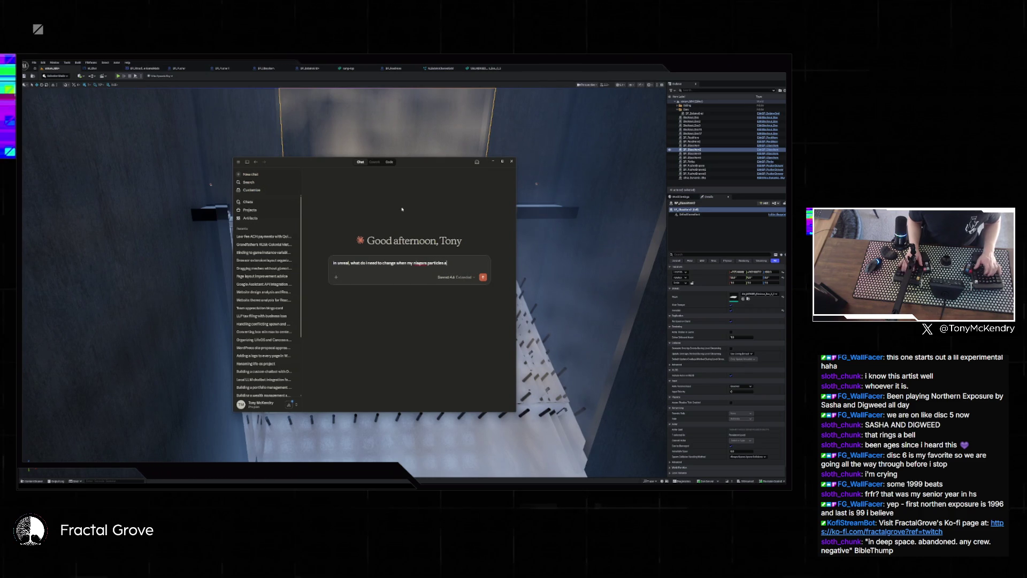
# Send Claude a two-line question about Niagara particles colliding wrongly as the camera moves.
pyautogui.write('re colliding with')
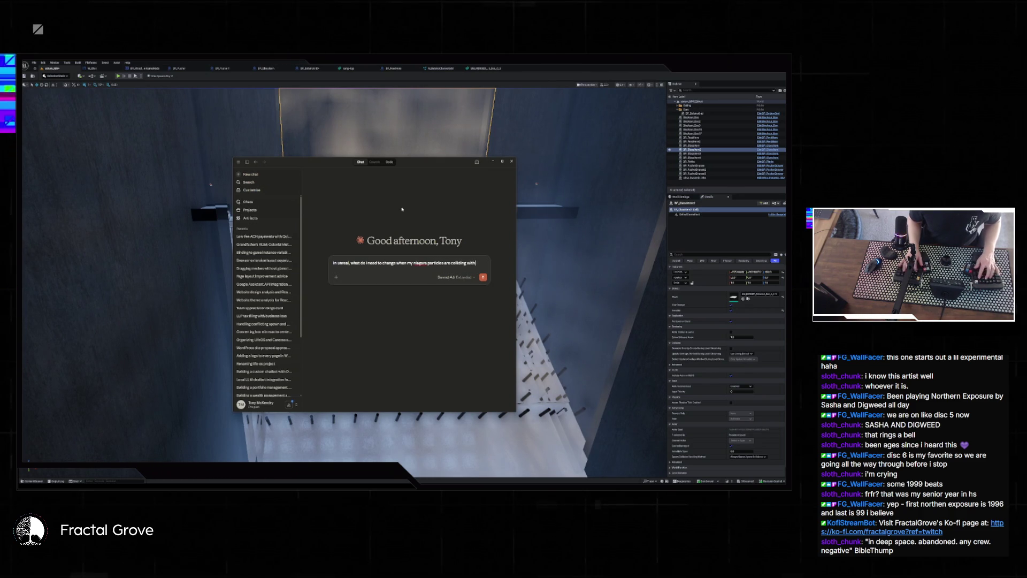
pyautogui.write(' something that they')
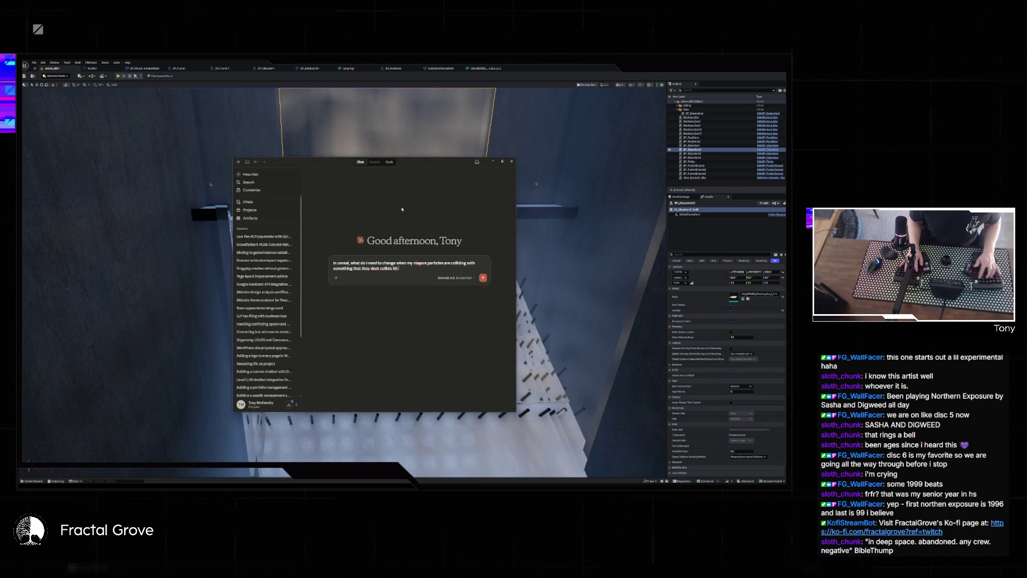
pyautogui.write(' dont collide with when i move the camera closer?')
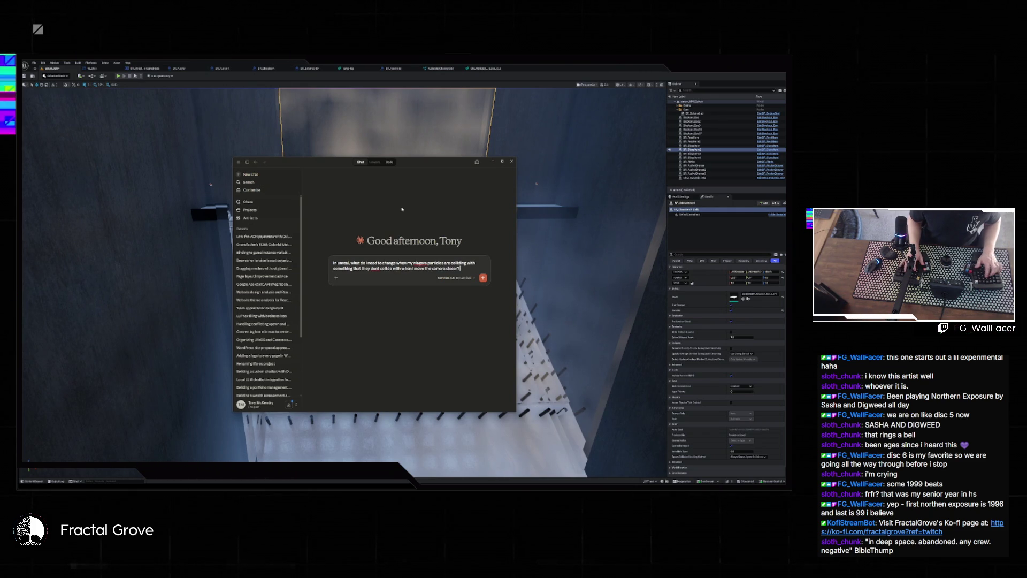
pyautogui.hotkey('shift', 'Return')
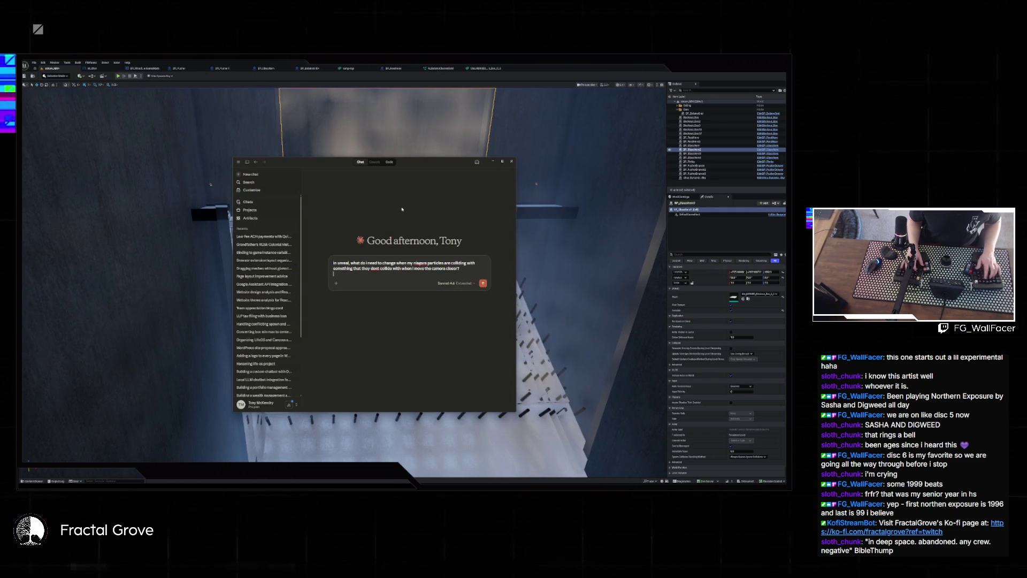
pyautogui.write("it's e")
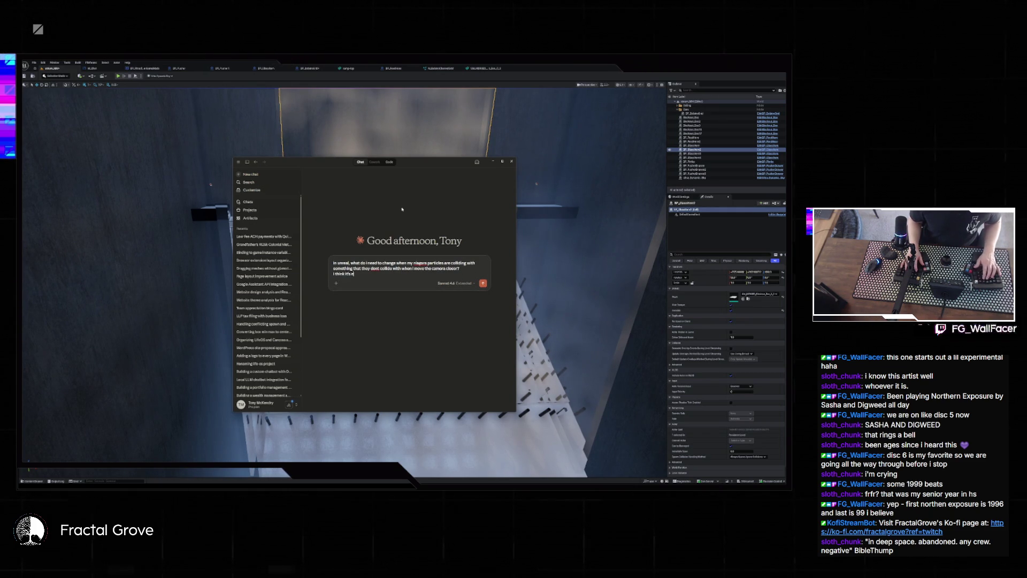
pyautogui.write("ither the cld of the object it's colliding with")
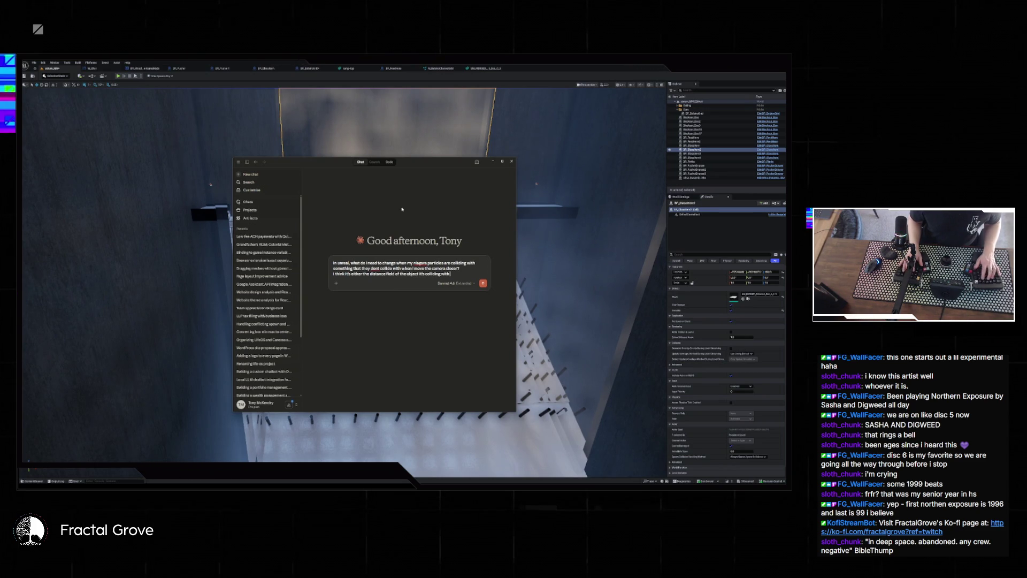
pyautogui.write(' or something i ne')
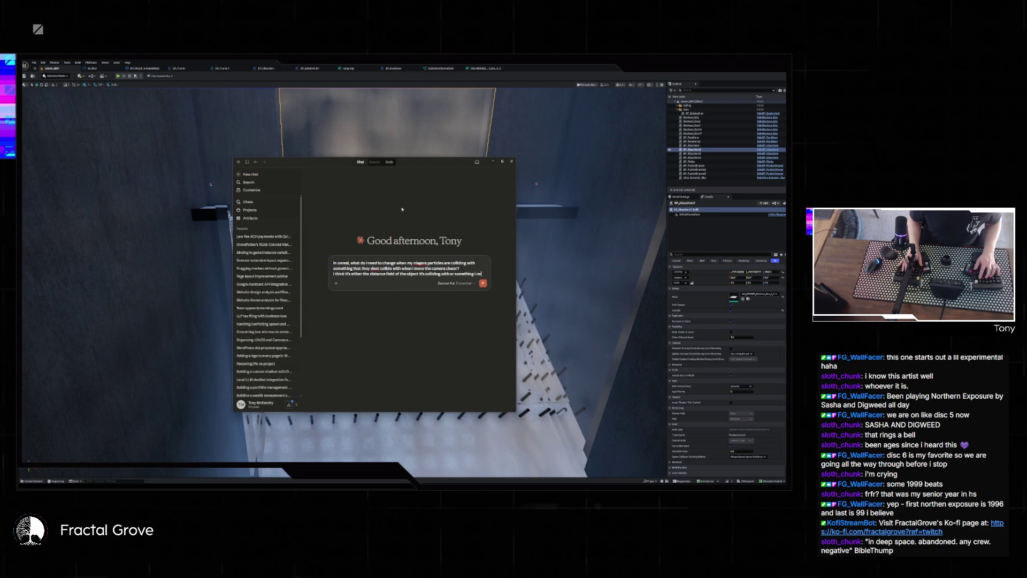
pyautogui.write('ed to adjust on the nia')
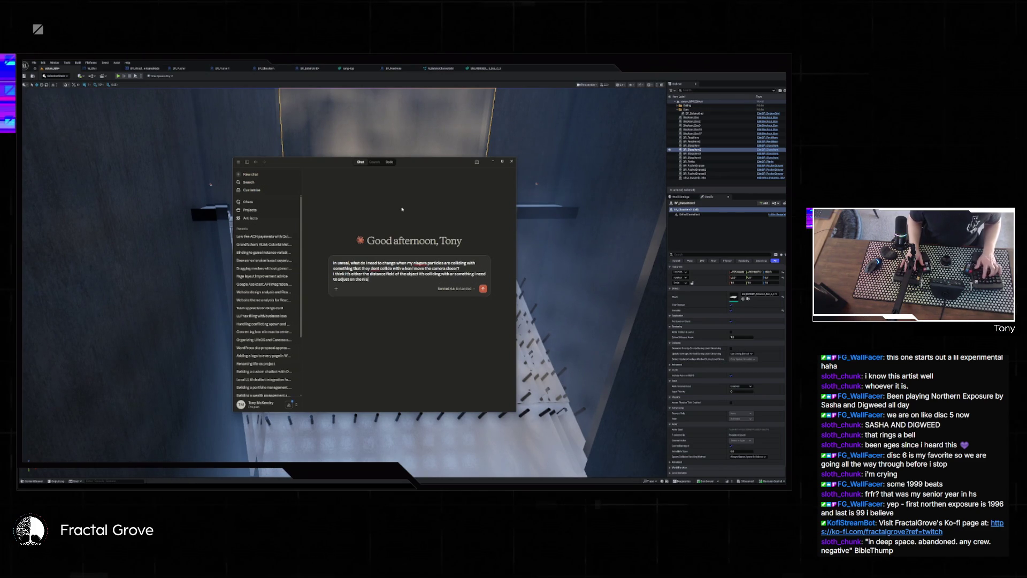
pyautogui.write(' system that will maintain the')
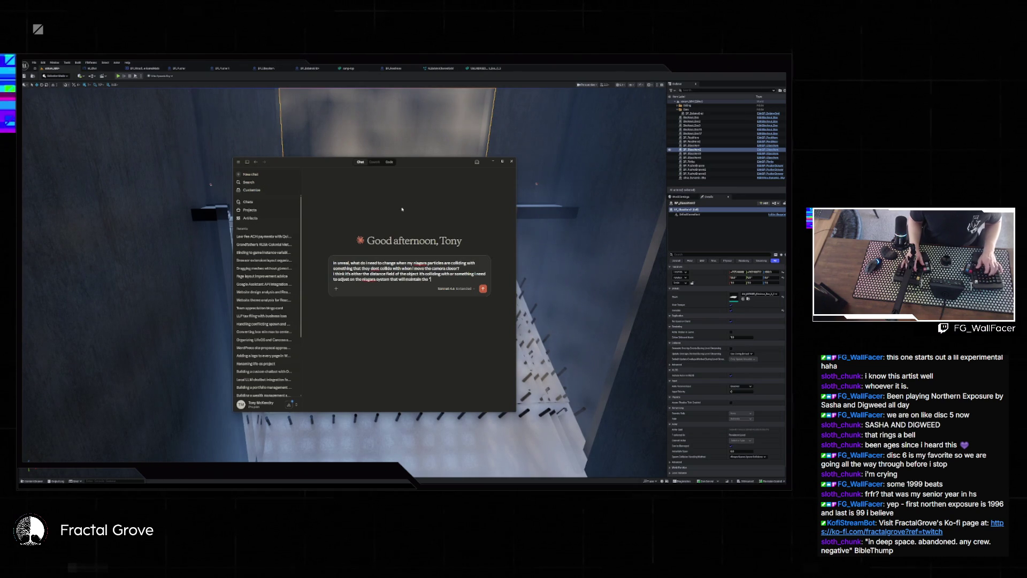
pyautogui.write('uracy" at farther distan')
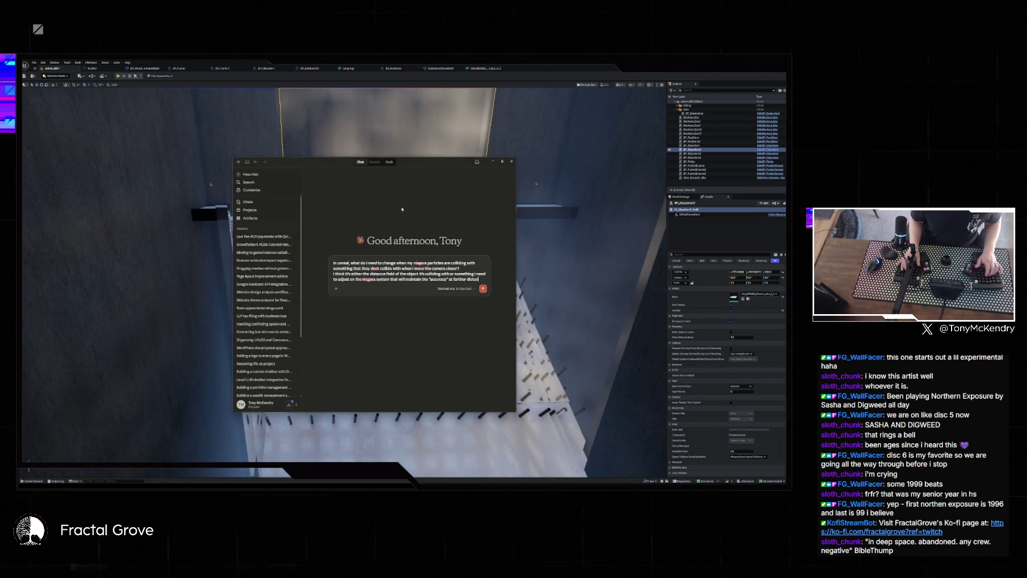
pyautogui.write(' but i cant ')
pyautogui.write('remomve')
pyautogui.write('hat it is right now')
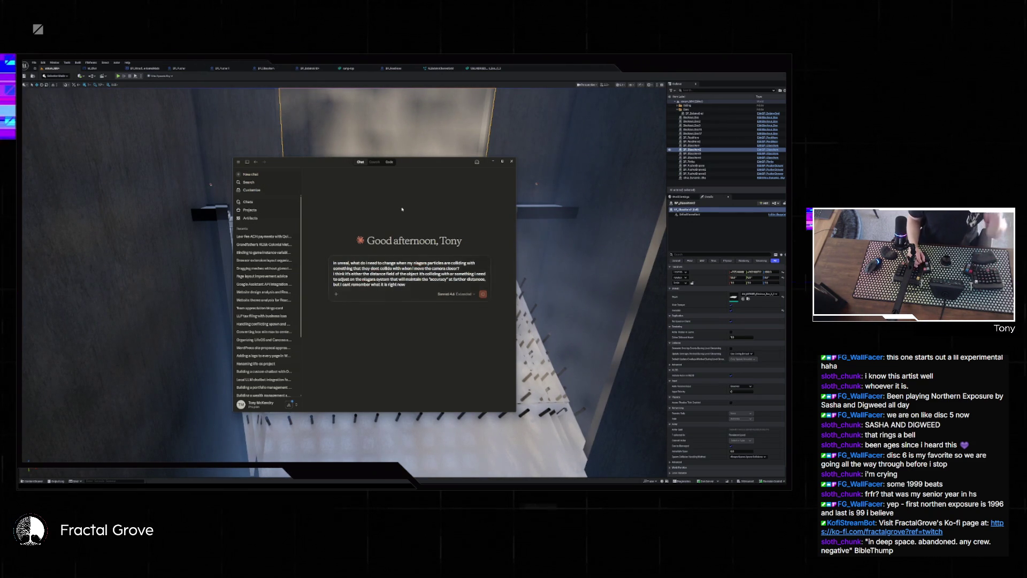
pyautogui.press('Return')
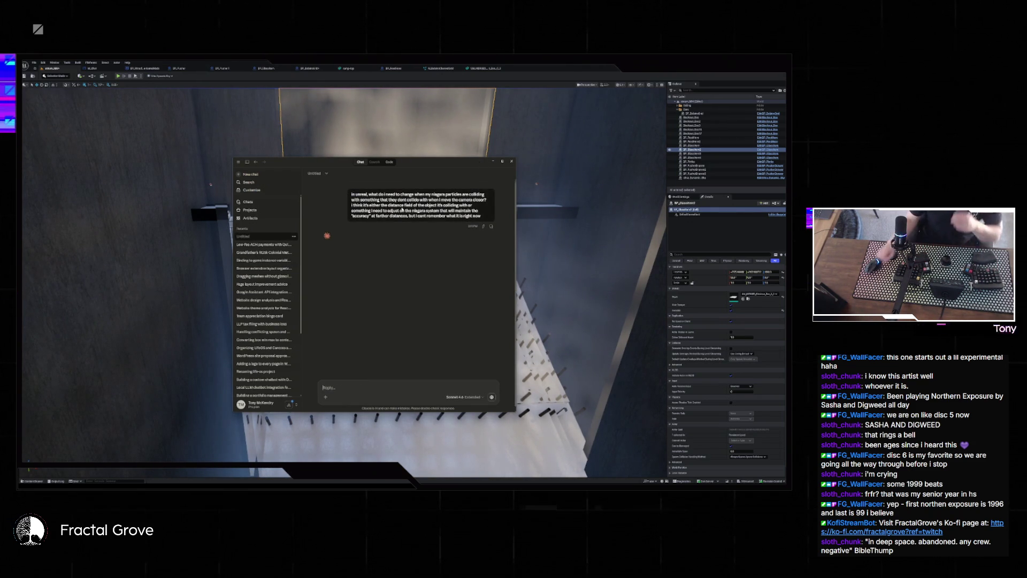
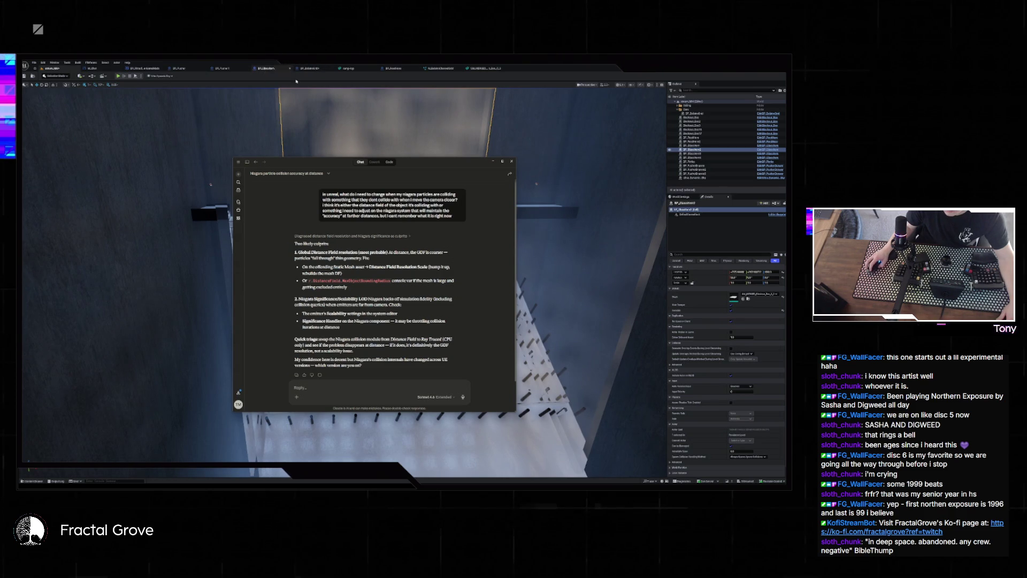
# Open SM_MERGED_Blockout_Box from the Content Drawer in the Static Mesh Editor.
pyautogui.click(33, 481)
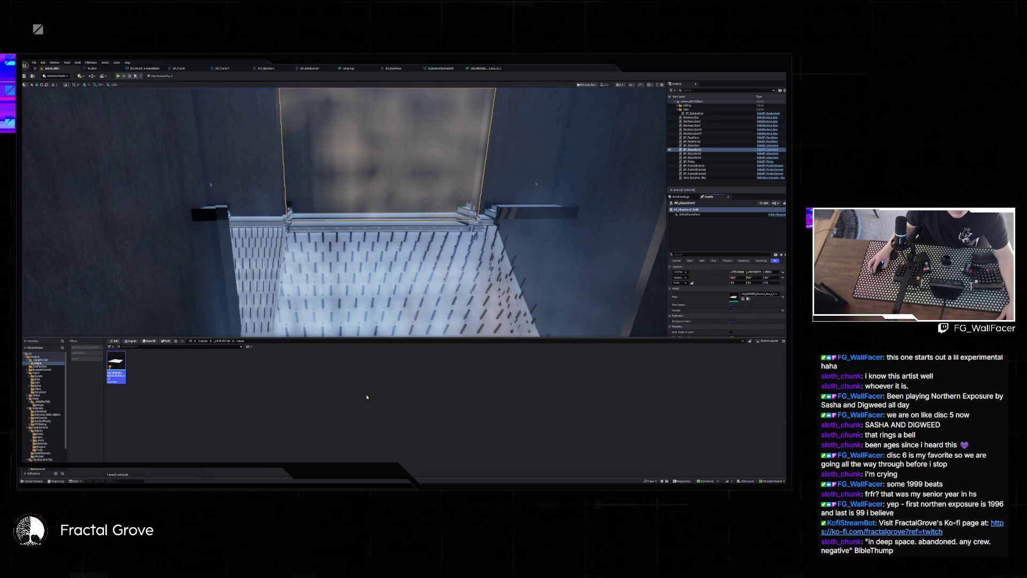
pyautogui.doubleClick(119, 368)
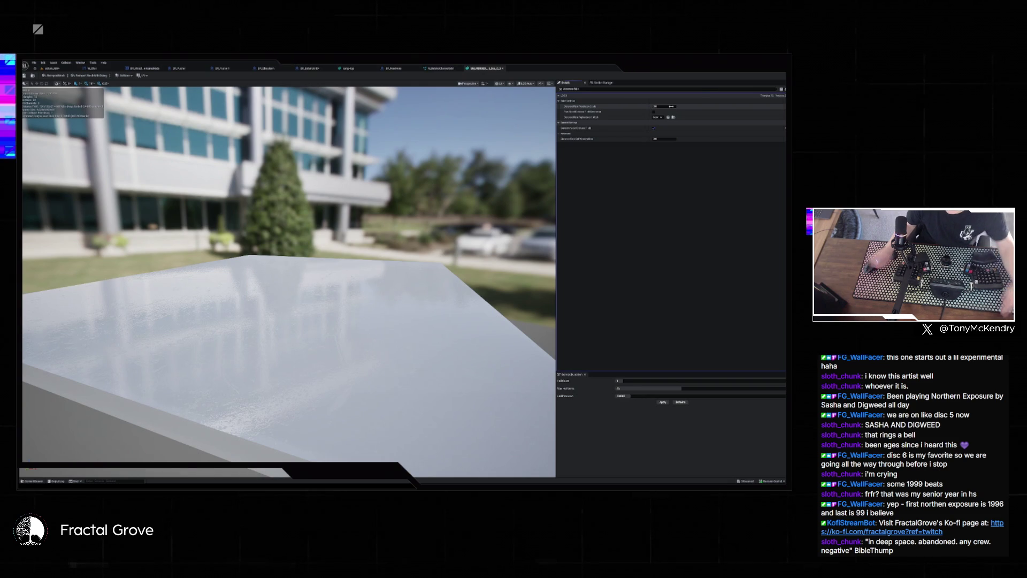
# Change SM_MERGED_Blockout_Box's distance field resolution scale and apply the change on closing the editor.
pyautogui.click(669, 106)
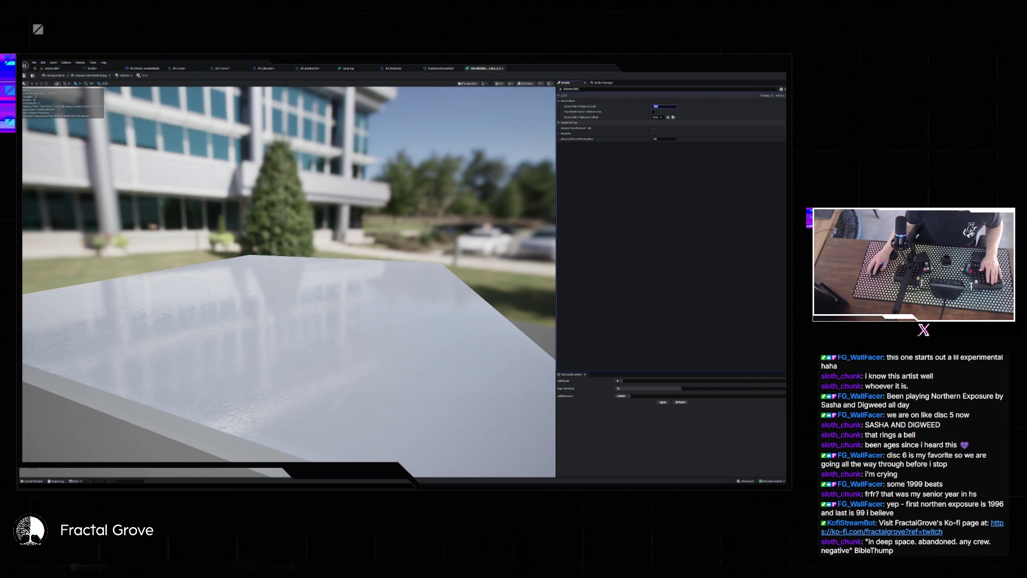
pyautogui.press('Return')
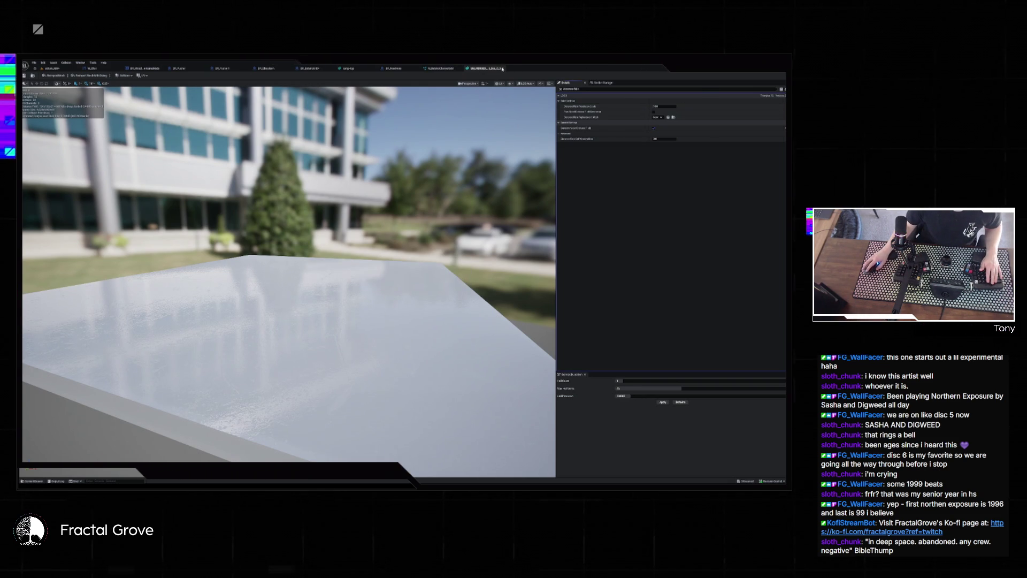
pyautogui.click(502, 69)
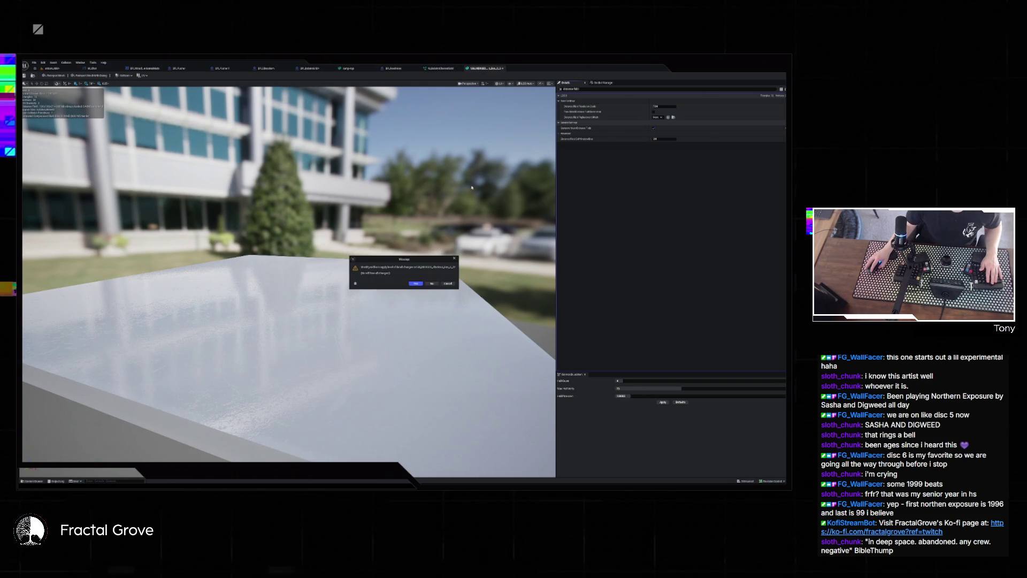
pyautogui.click(416, 283)
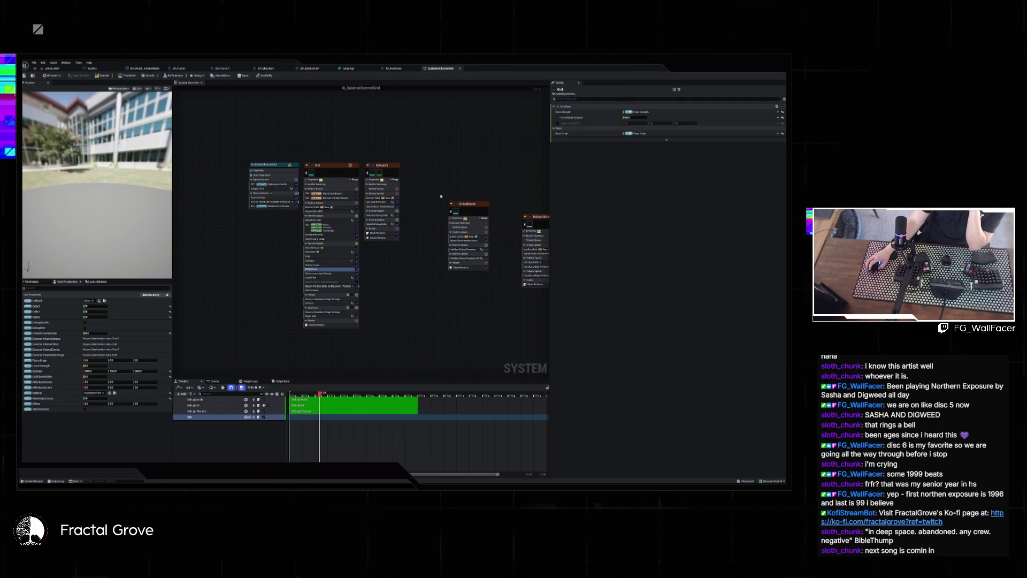
# Return to the pegboard level and start Play In Editor with Alt+P.
pyautogui.click(53, 68)
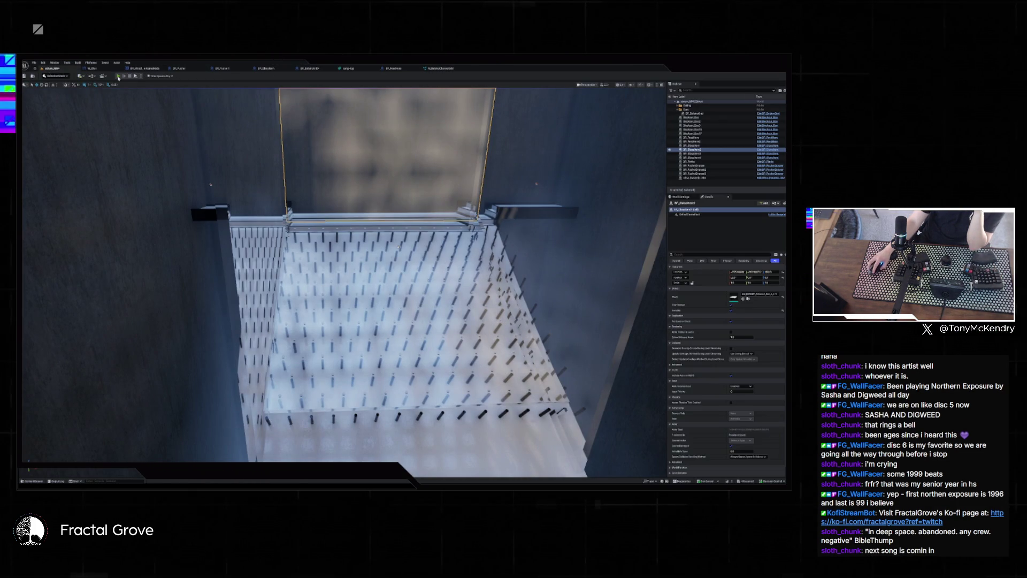
pyautogui.hotkey('alt', 'p')
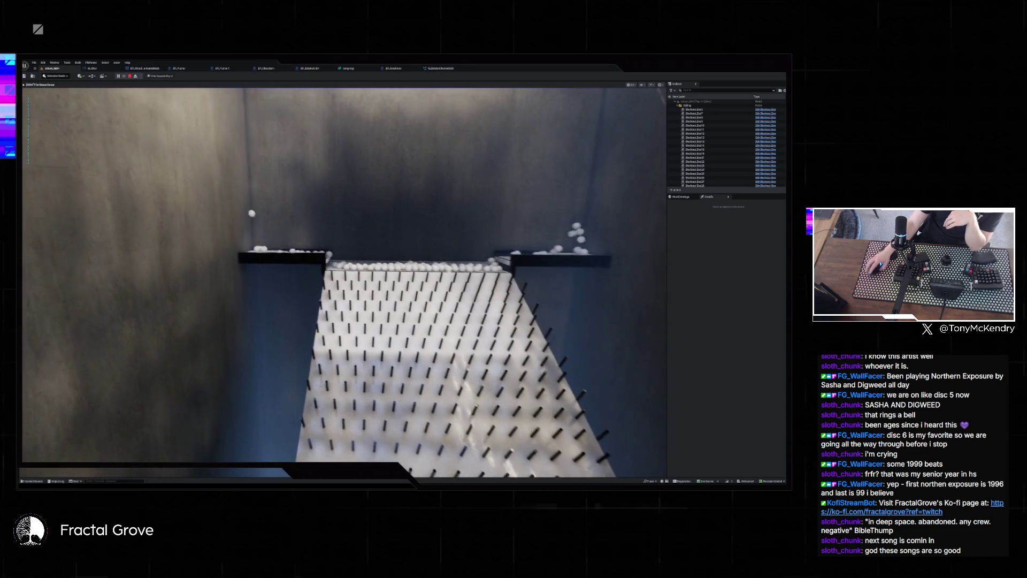
# Watch the balls pile up and cascade through the pegboard for a minute, then stop playing.
pyautogui.press('super')
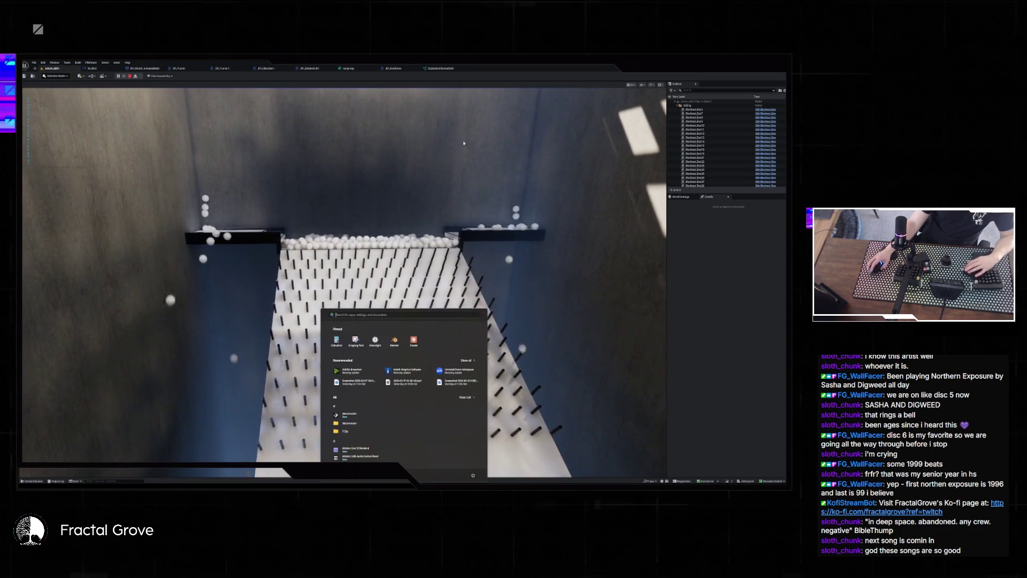
pyautogui.press('super')
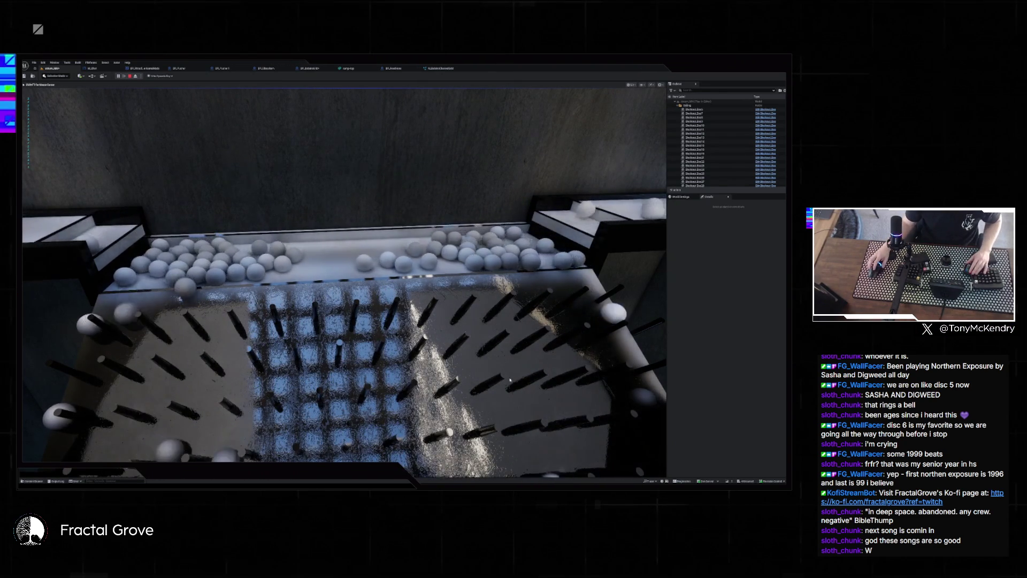
pyautogui.press('Escape')
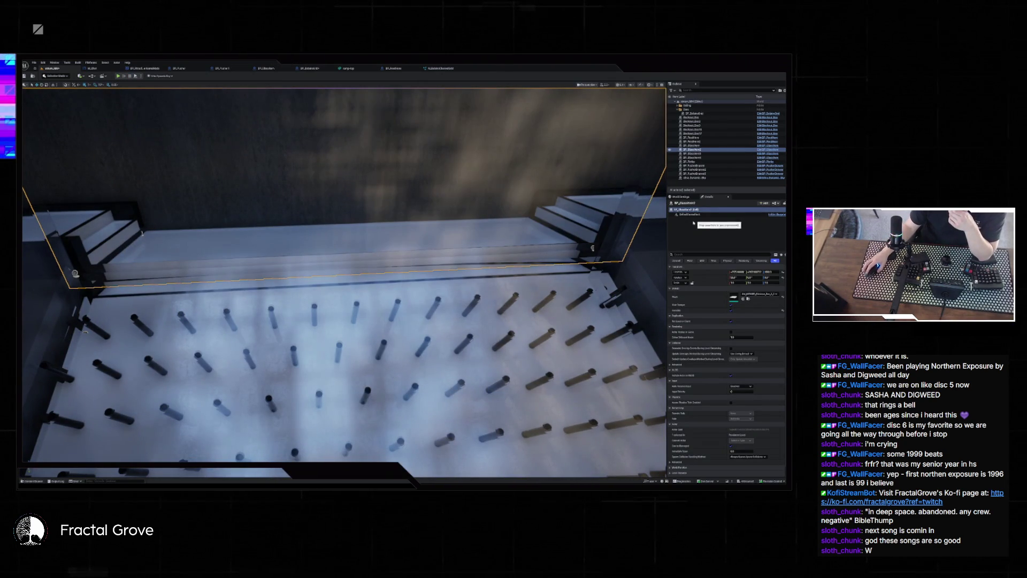
# Delete the BP_Pinboard peg actor and test-play the level without it.
pyautogui.click(695, 162)
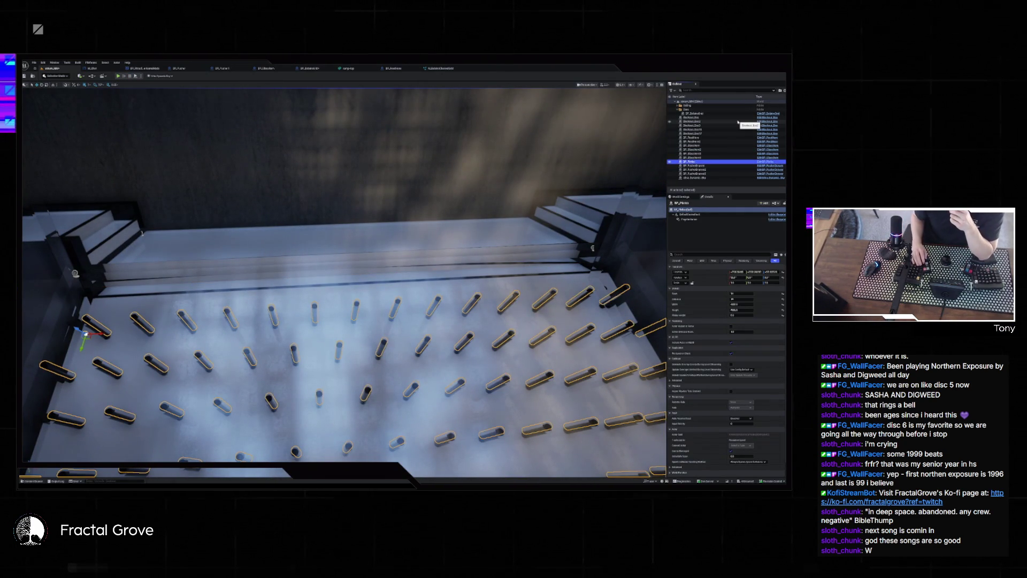
pyautogui.press('Delete')
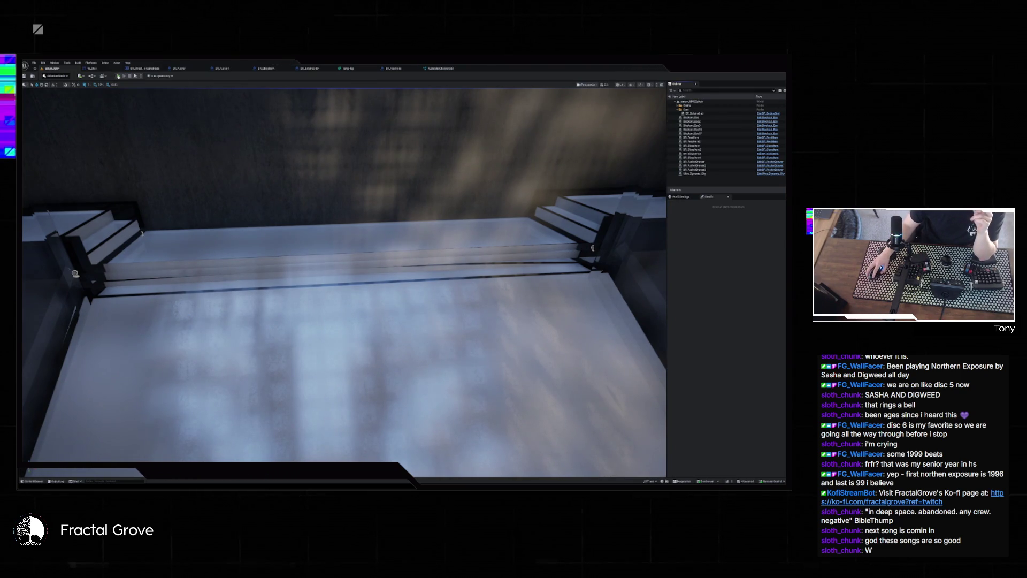
pyautogui.click(118, 77)
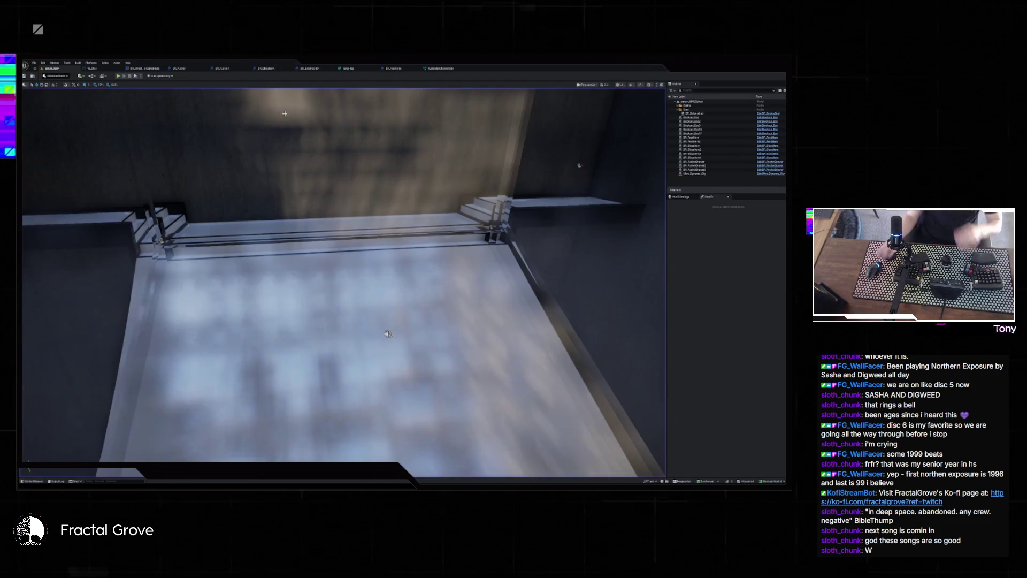
pyautogui.press('Escape')
pyautogui.click(435, 69)
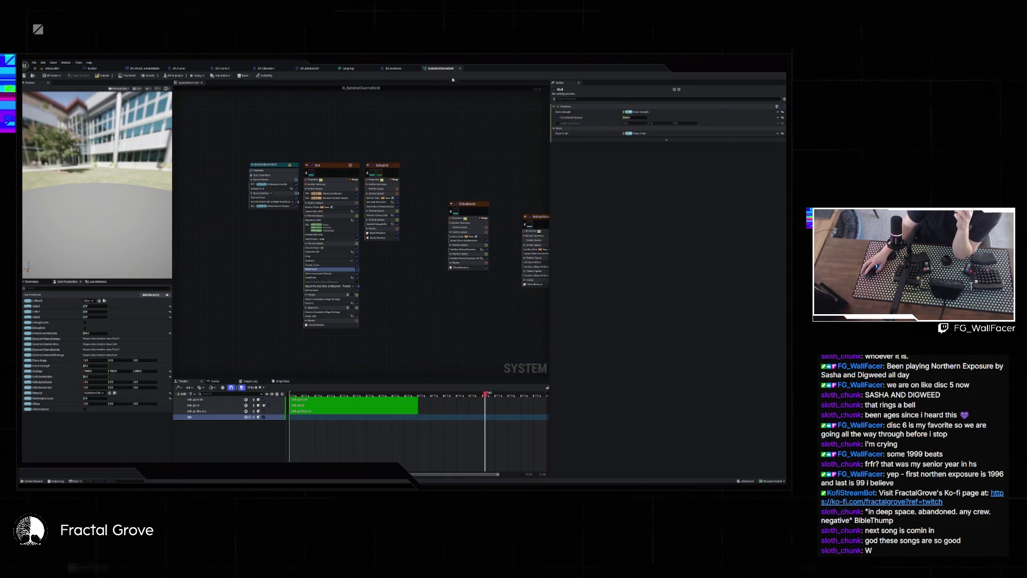
# Search the N_BalstreChannelGrid system properties for '0', then select the Grid emitter.
pyautogui.click(265, 166)
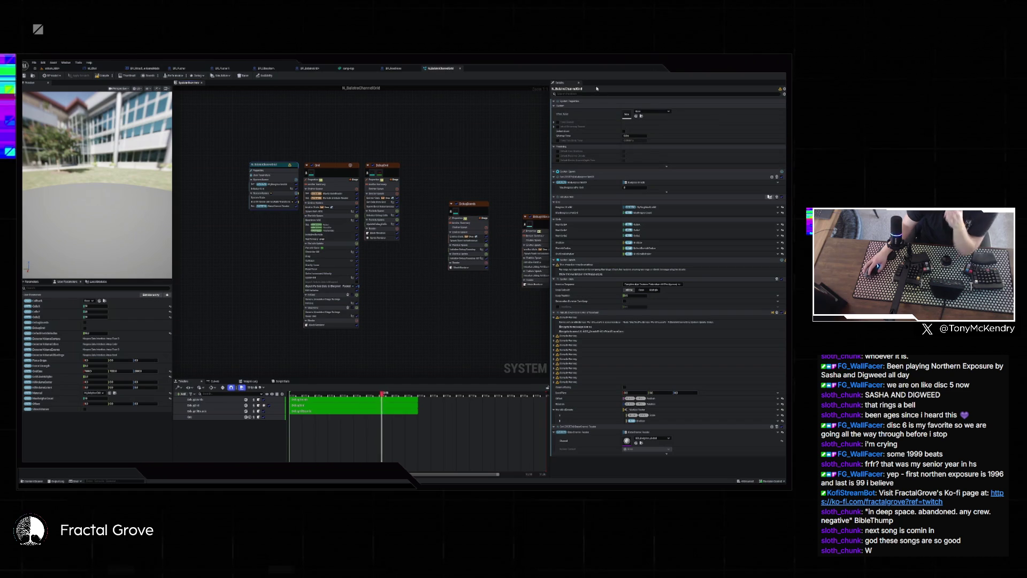
pyautogui.press('Return')
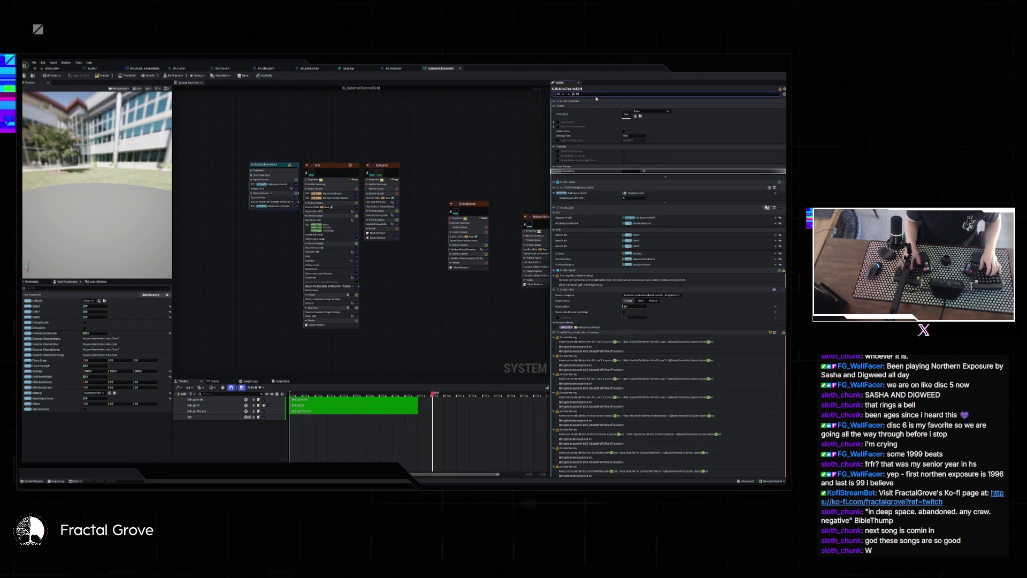
pyautogui.write('0')
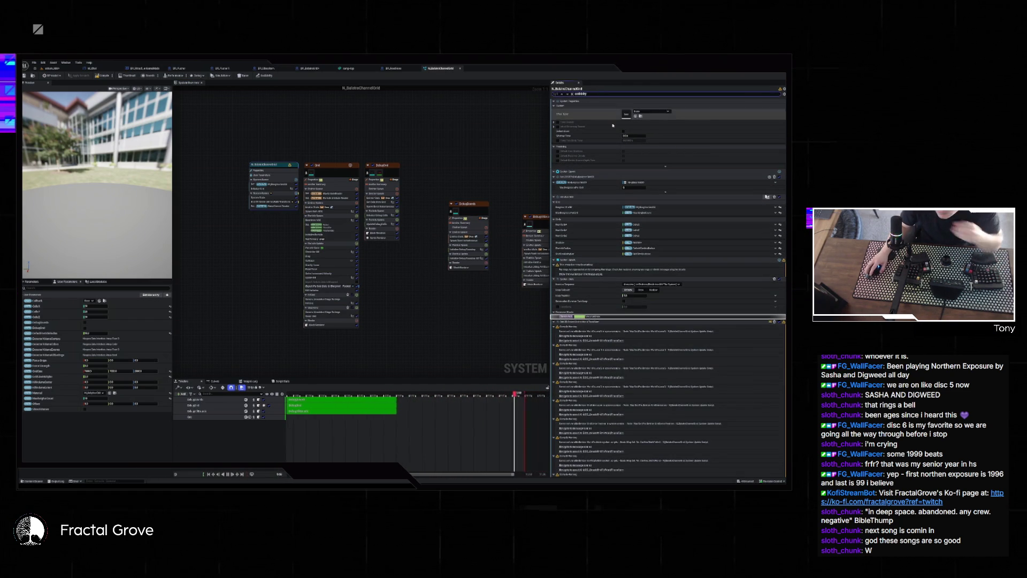
pyautogui.scroll(-3, 735, 234)
pyautogui.scroll(-3, 734, 233)
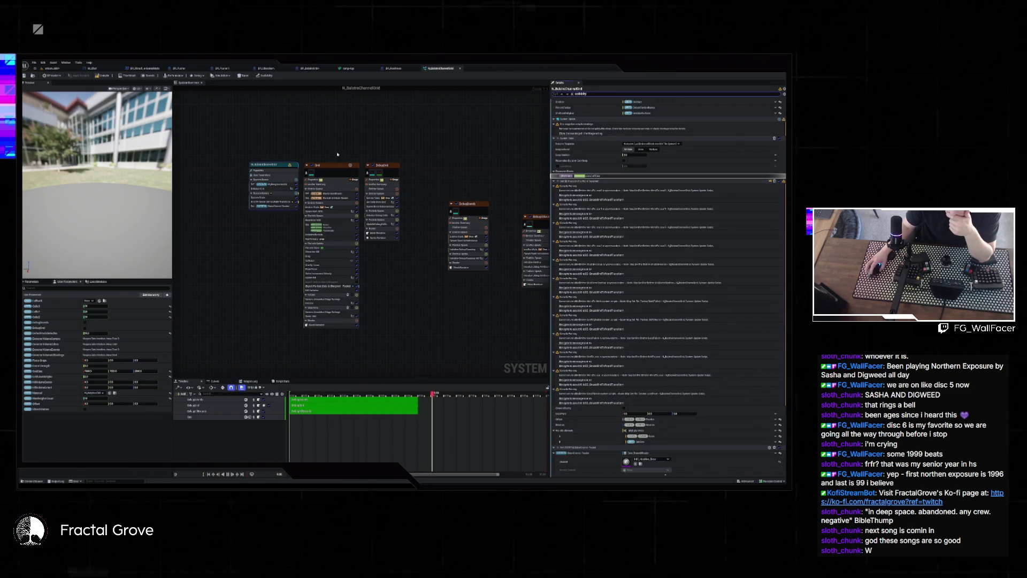
pyautogui.click(330, 166)
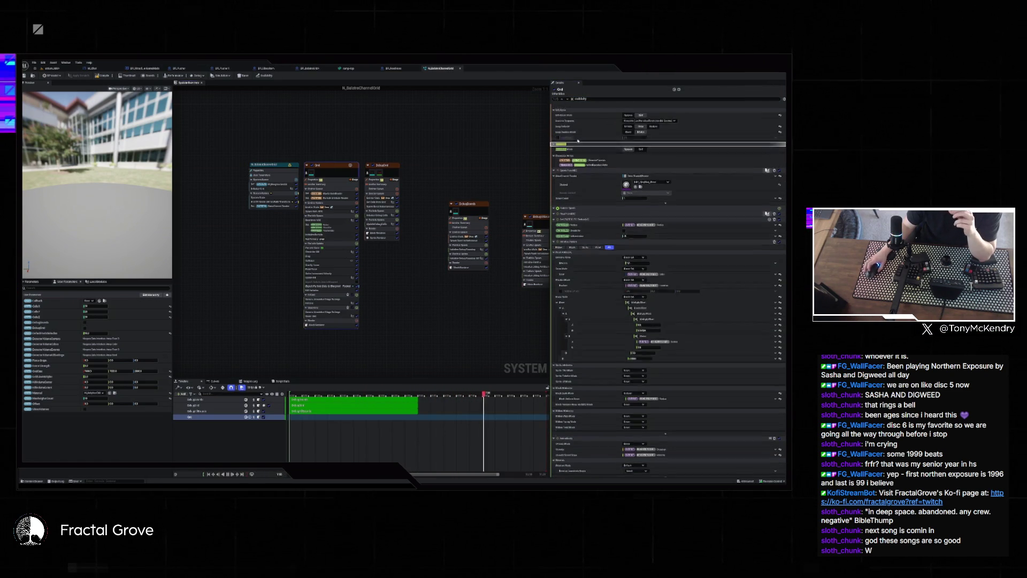